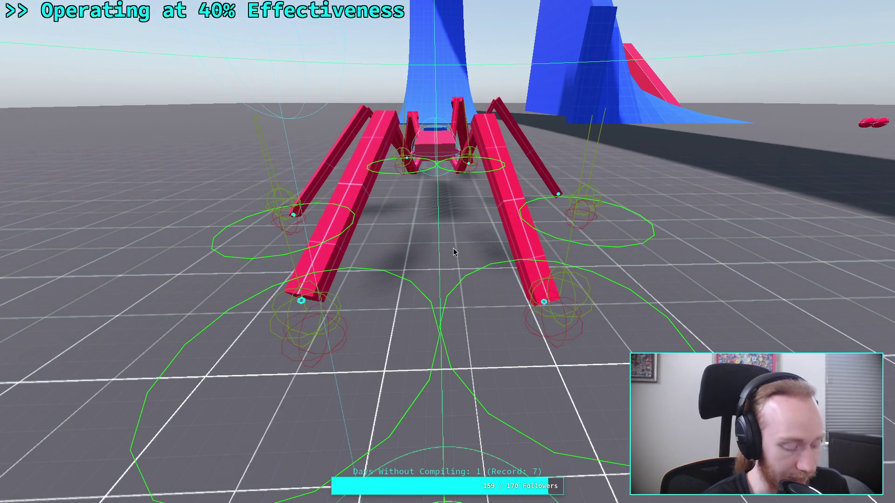
# Stop the test run, change debug_step_reason's default from false to true, and rerun the project
pyautogui.press('F8')
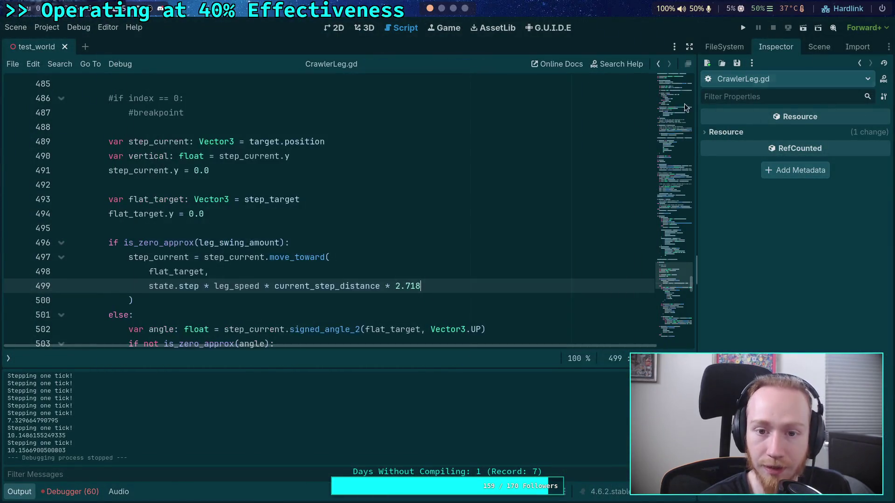
pyautogui.scroll(-20, 349, 241)
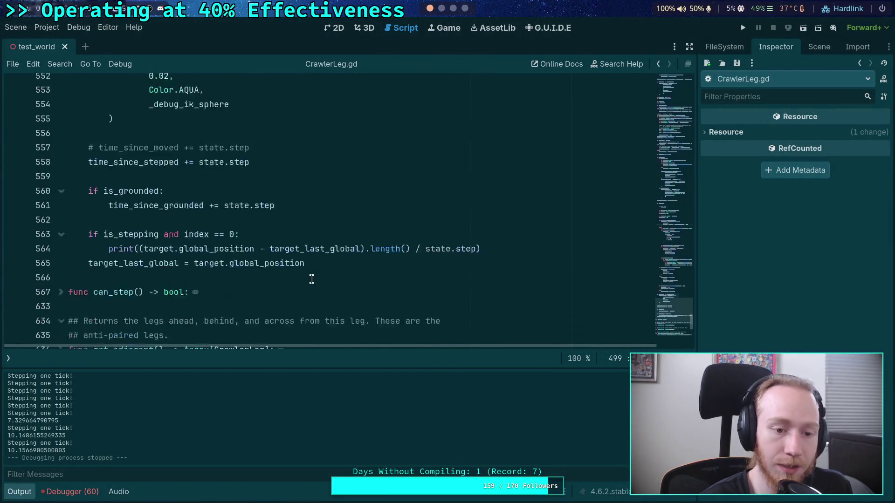
pyautogui.moveTo(658, 308); pyautogui.dragTo(649, 86)
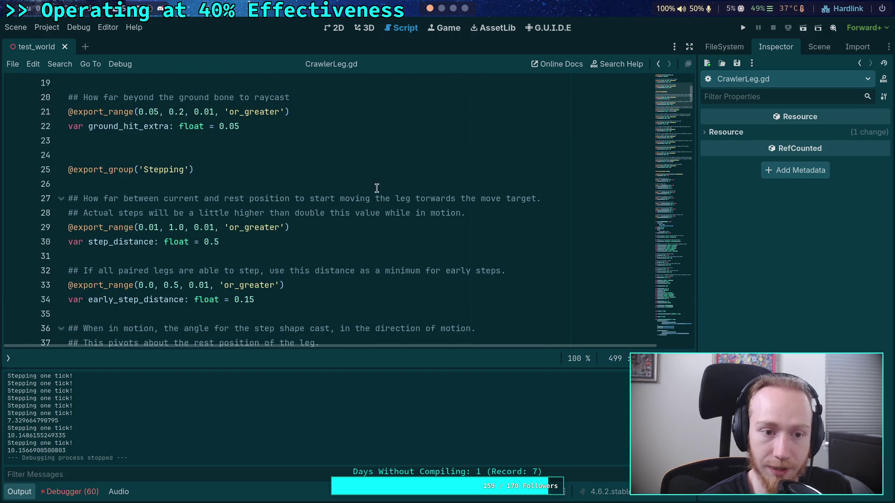
pyautogui.scroll(4, 525, 219)
pyautogui.scroll(-15, 525, 220)
pyautogui.scroll(-9, 263, 231)
pyautogui.scroll(-7, 255, 248)
pyautogui.click(275, 199)
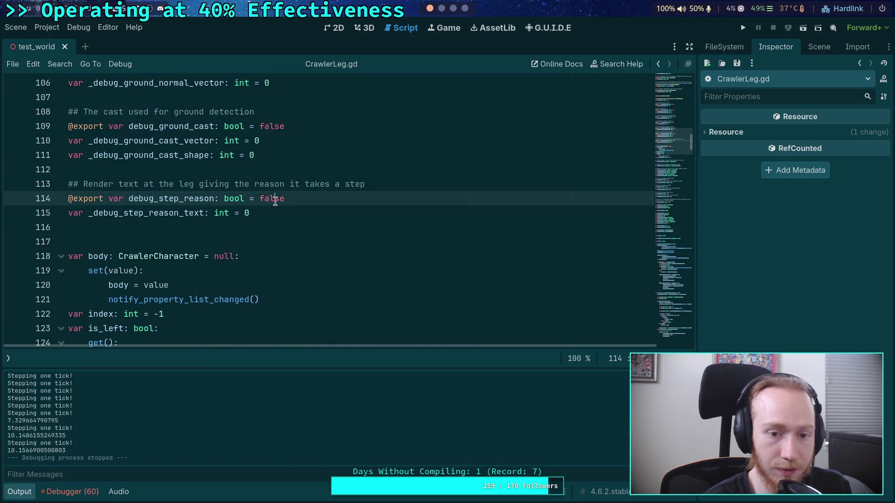
pyautogui.write('tru')
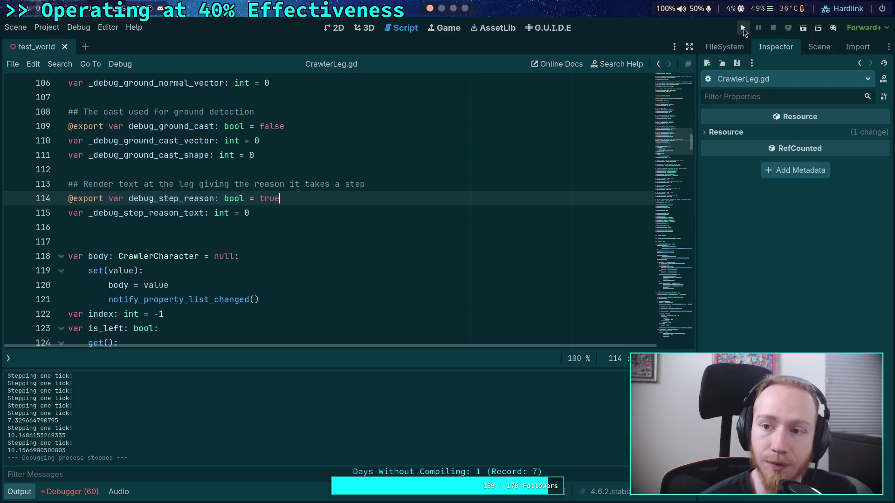
pyautogui.click(743, 29)
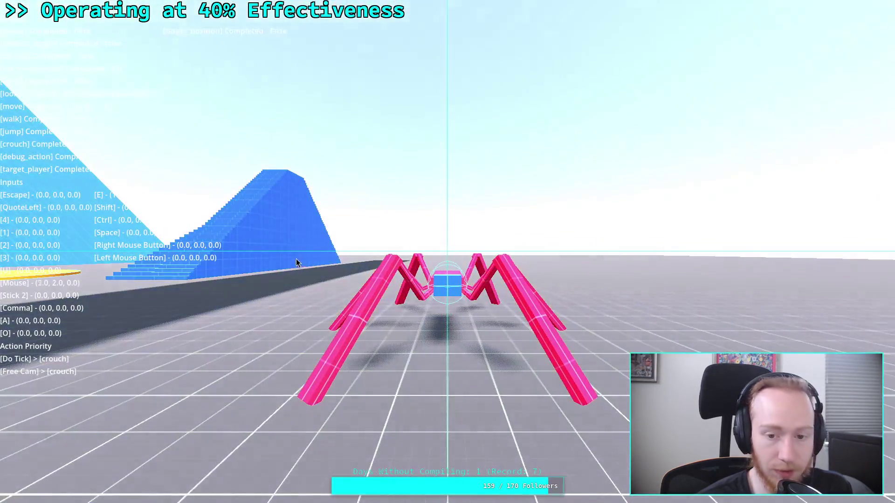
# Stop the crawler run, then show the script and method lists and the Scene tree dock
pyautogui.click(296, 259)
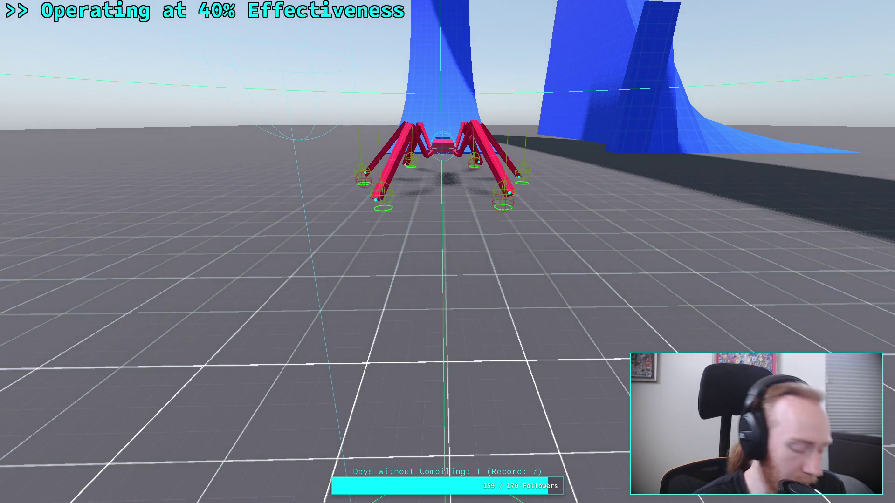
pyautogui.press('Escape')
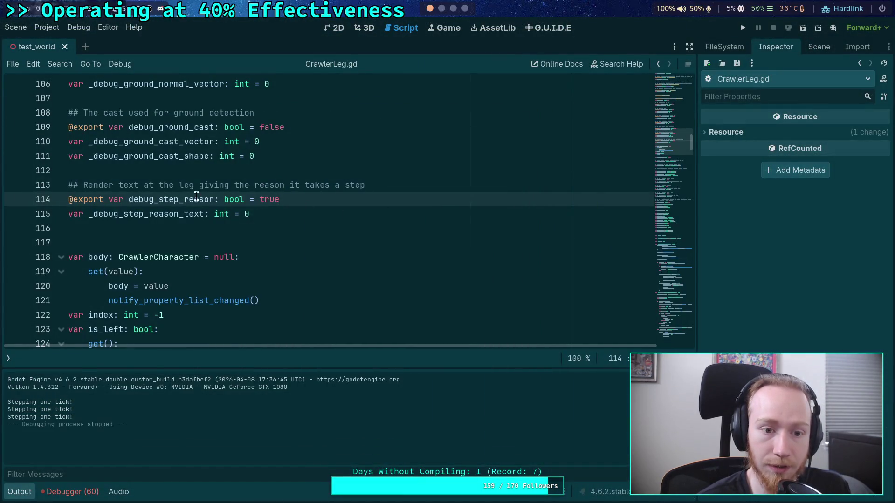
pyautogui.doubleClick(181, 198)
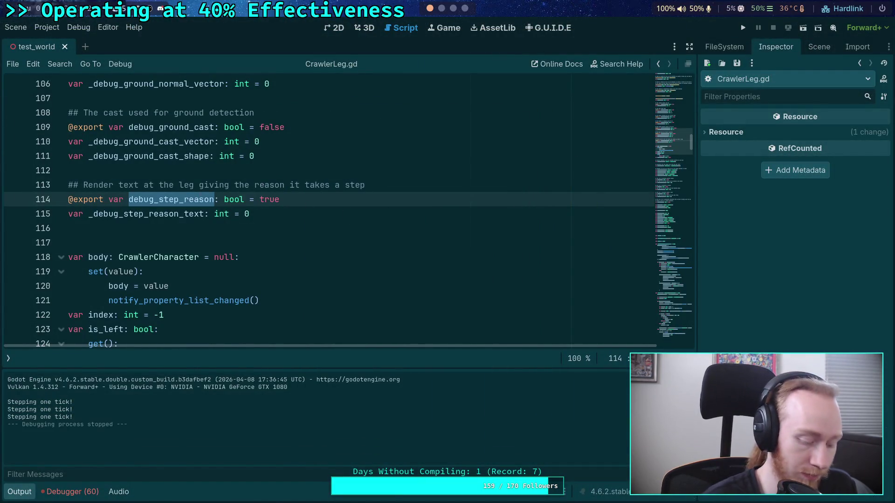
pyautogui.scroll(2, 177, 224)
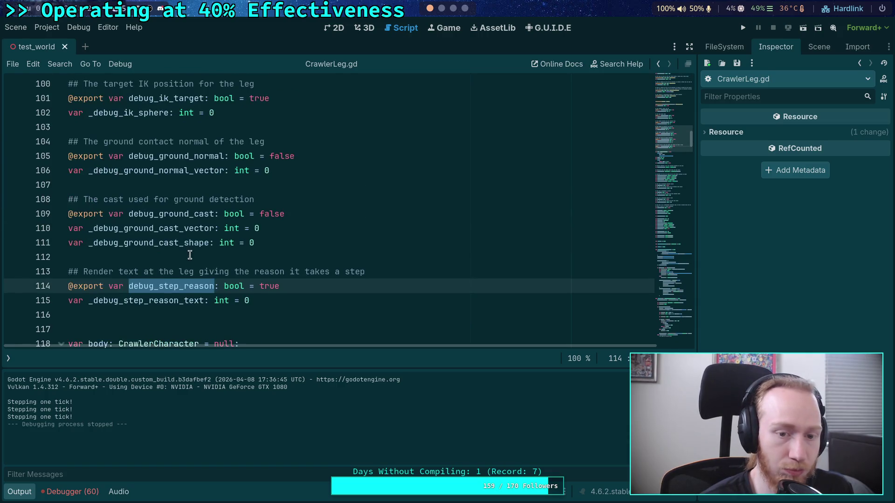
pyautogui.click(6, 360)
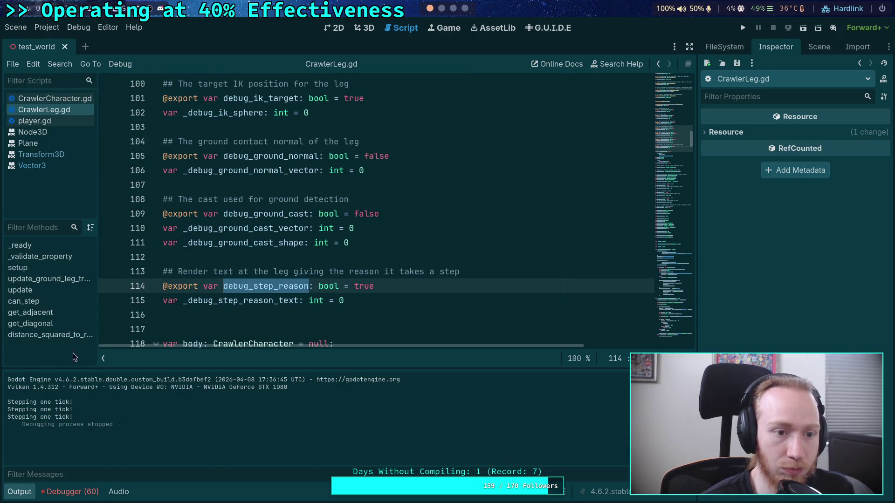
pyautogui.click(819, 46)
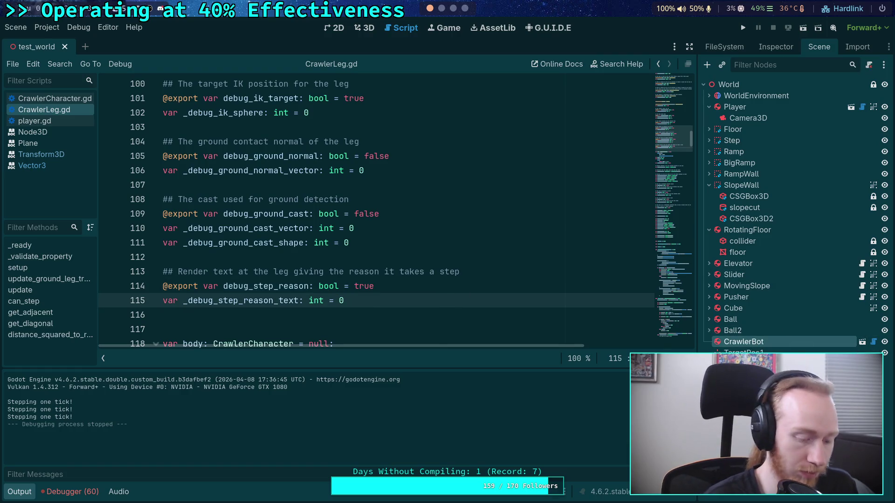
pyautogui.press('super+4')
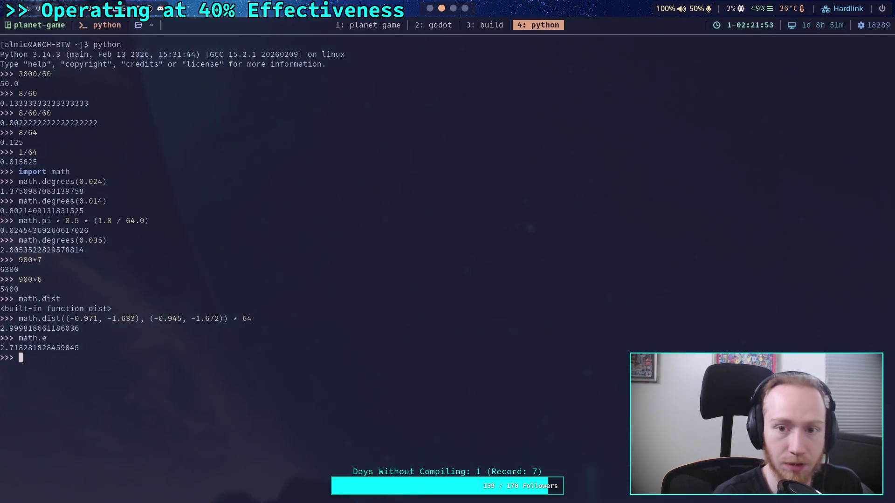
# Quit the pager, rerun git diff, and page through all changes to the end
pyautogui.press('super+1')
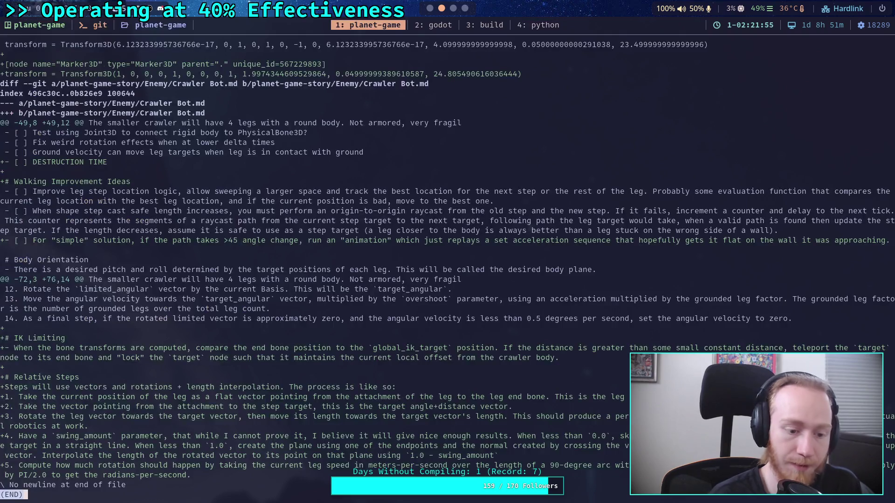
pyautogui.write('qgit diff')
pyautogui.press('Return')
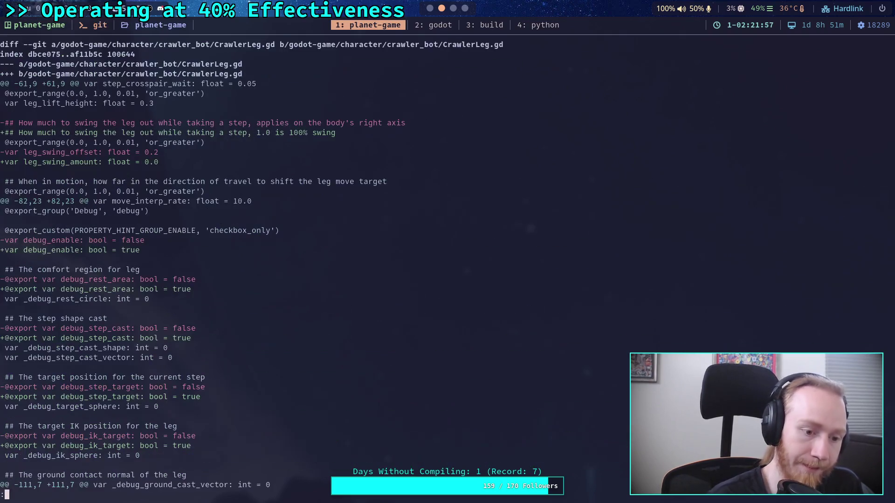
pyautogui.scroll(-20, 447, 270)
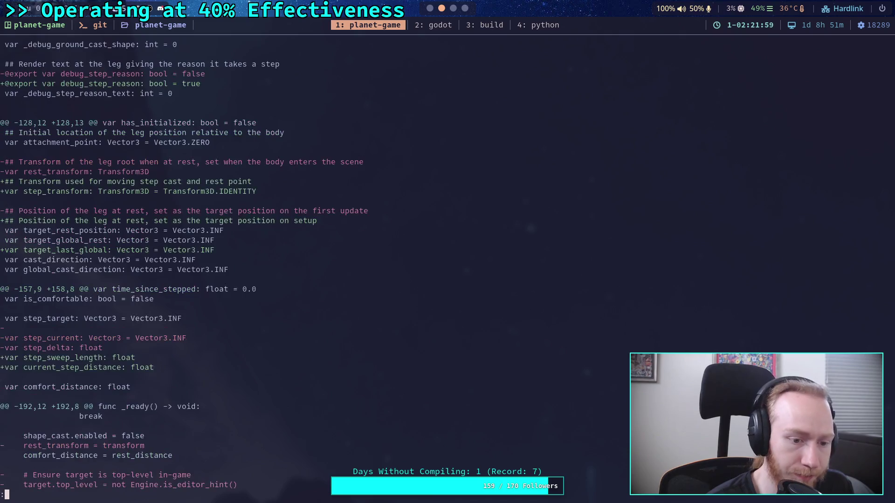
pyautogui.scroll(-20, 448, 271)
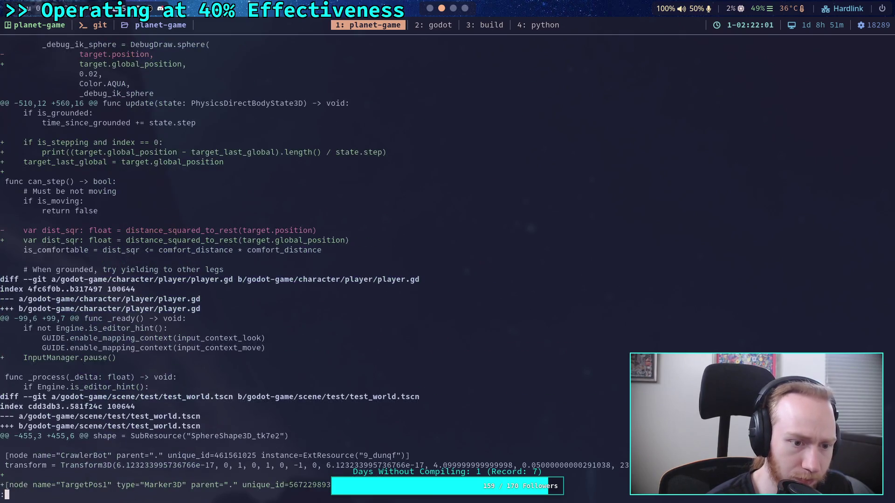
pyautogui.scroll(-7, 314, 264)
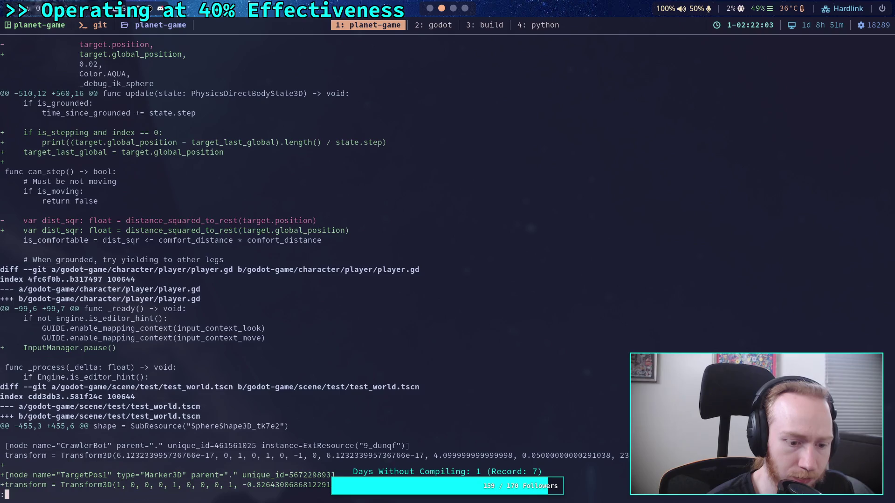
pyautogui.scroll(-7, 315, 264)
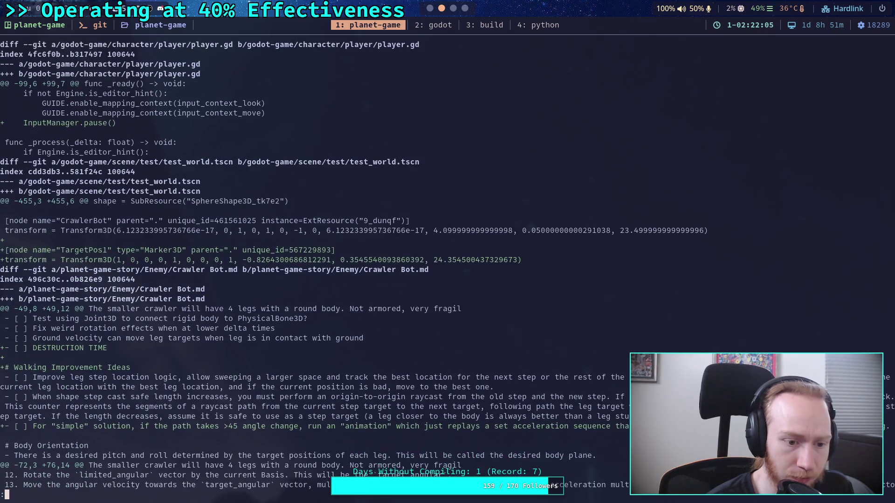
pyautogui.press('super+1')
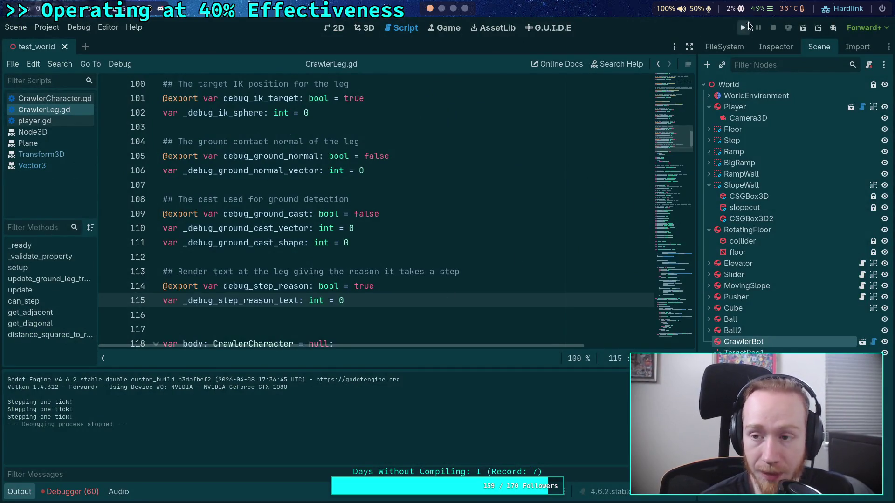
# Run the project in free cam, advance the crawler a few ticks at a time, then stop
pyautogui.click(744, 27)
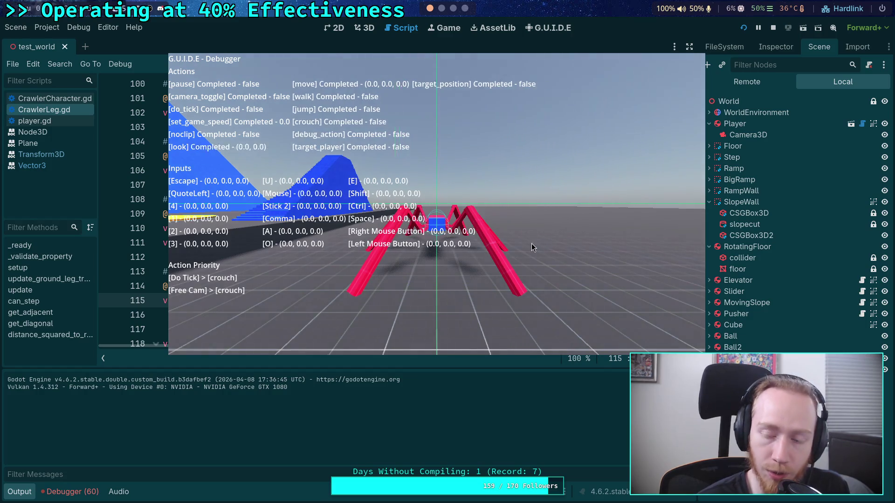
pyautogui.press('`')
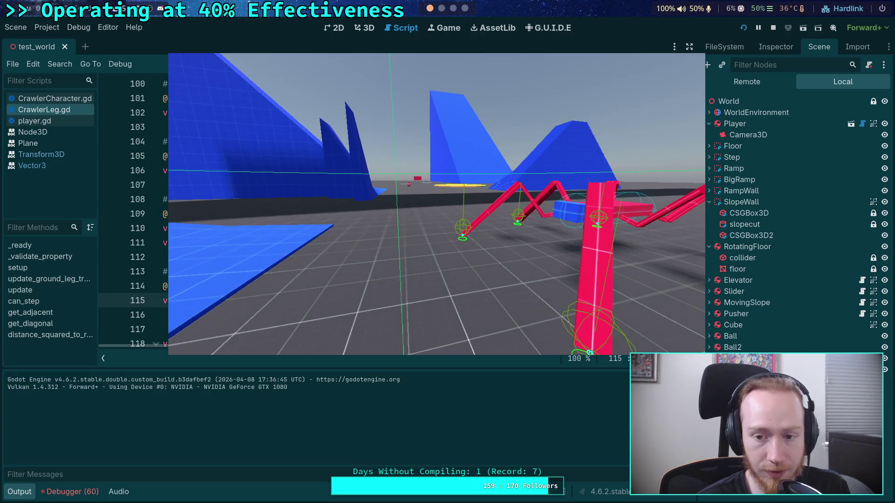
pyautogui.press('.')
pyautogui.press('.')
pyautogui.press('.')
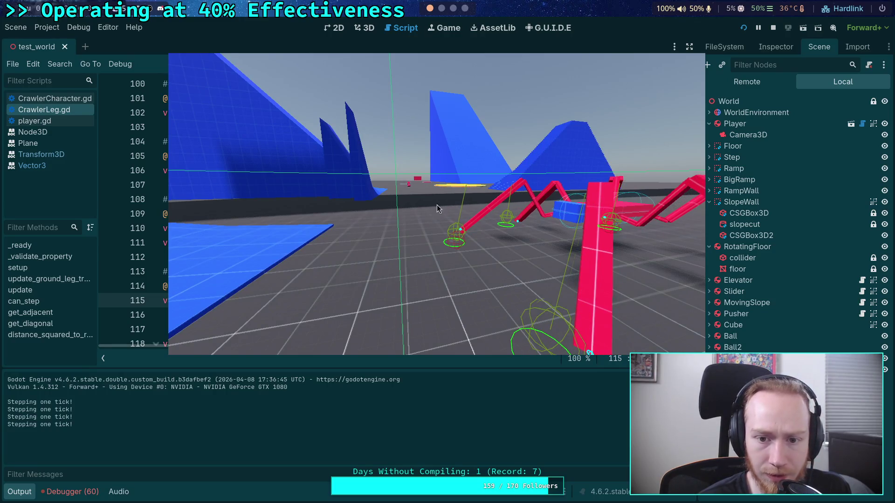
pyautogui.press('.')
pyautogui.press('.')
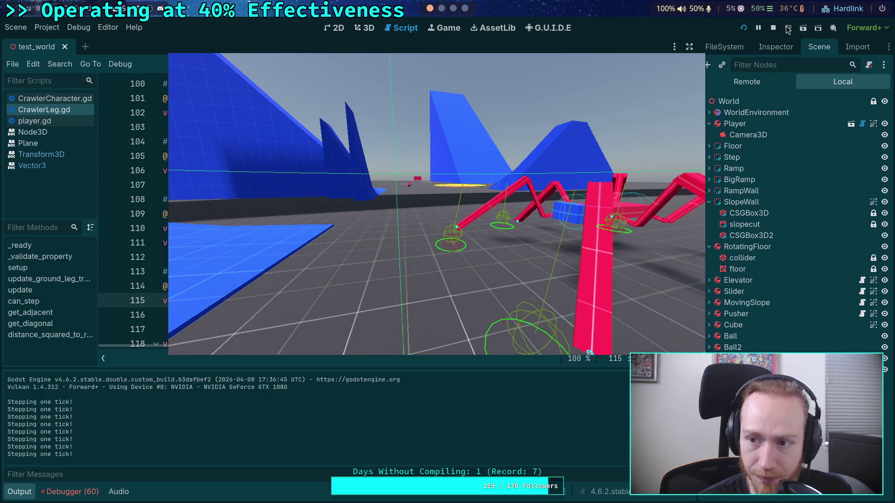
pyautogui.click(773, 28)
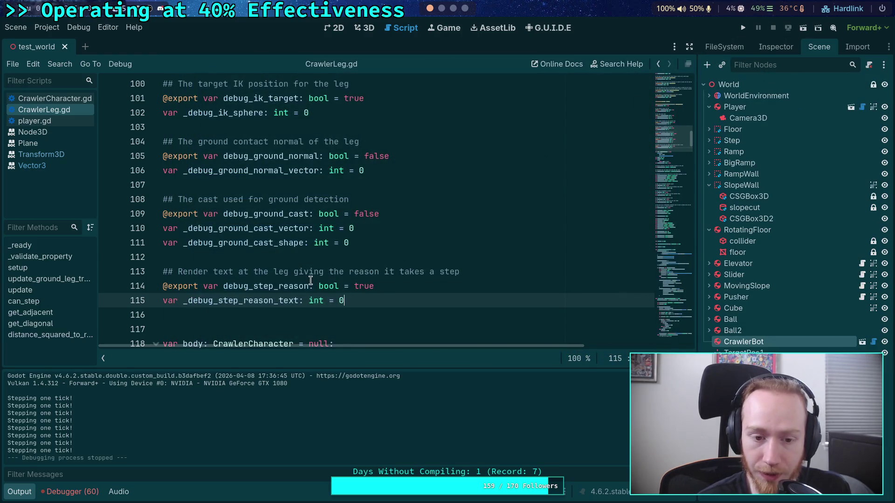
# Collapse the output panel and unfold can_step to reach its debug text calls
pyautogui.click(667, 323)
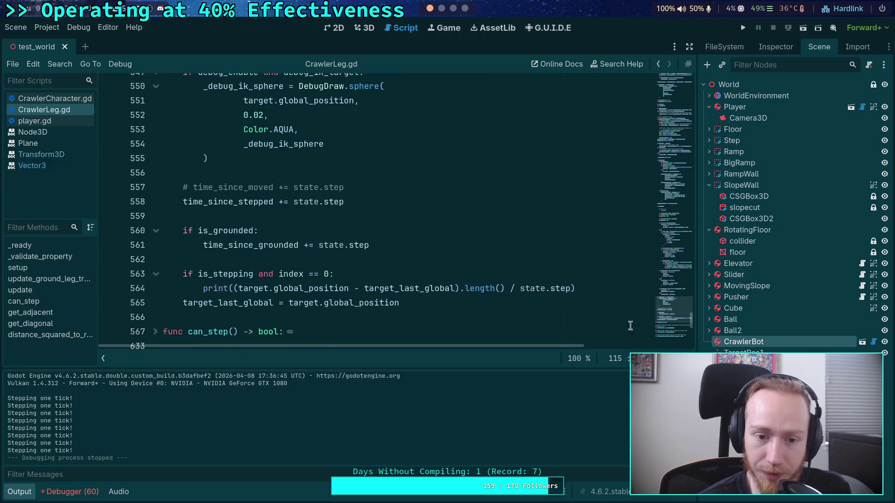
pyautogui.scroll(-5, 292, 280)
pyautogui.scroll(6, 282, 280)
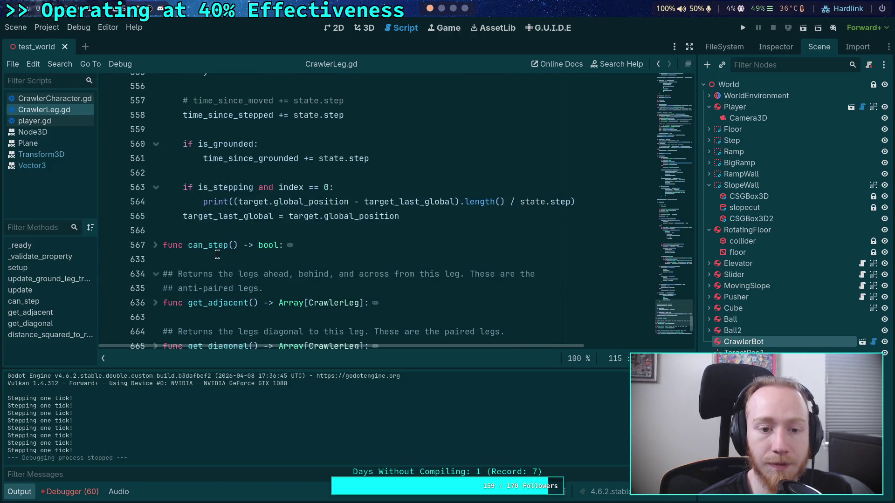
pyautogui.scroll(9, 224, 280)
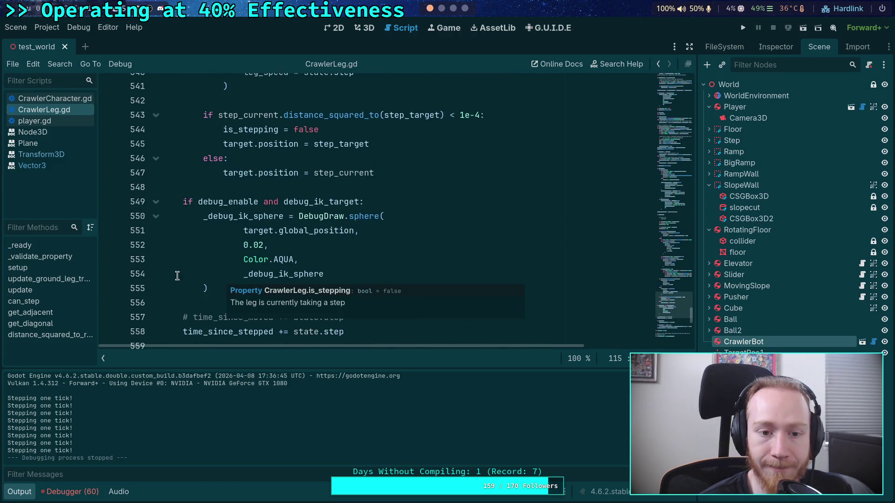
pyautogui.scroll(-10, 241, 282)
pyautogui.click(31, 494)
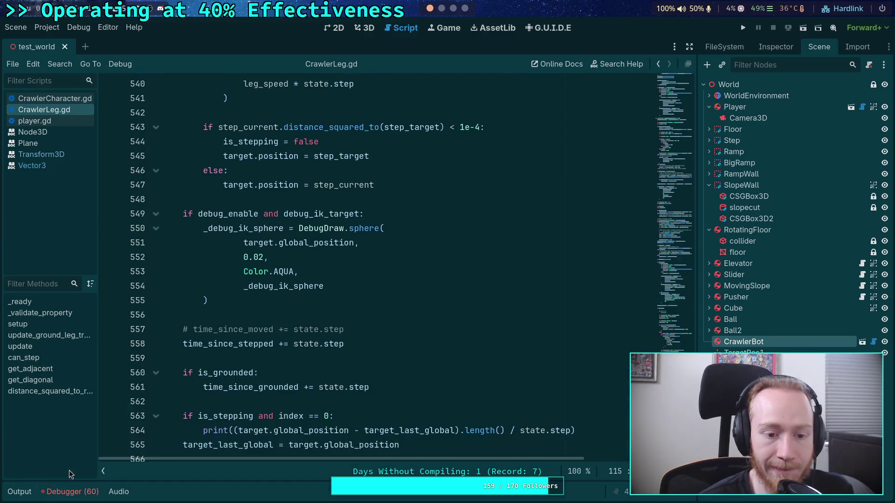
pyautogui.click(156, 214)
pyautogui.scroll(-5, 269, 282)
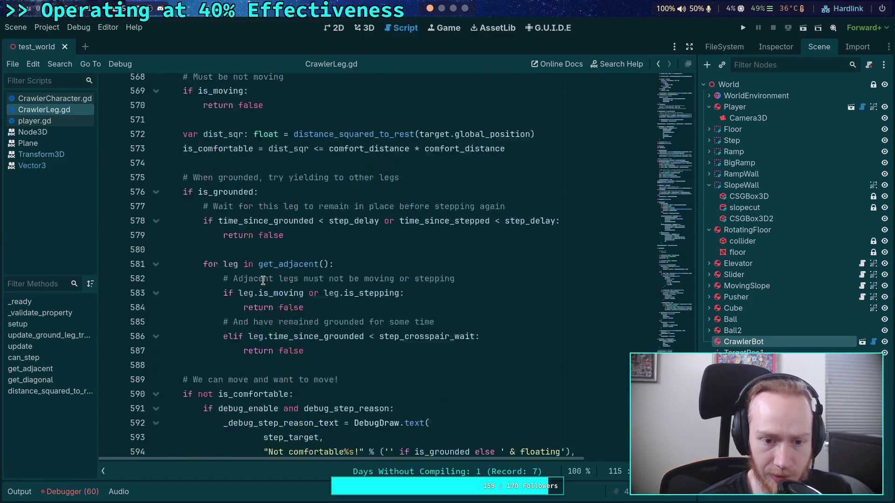
pyautogui.scroll(-4, 269, 281)
pyautogui.scroll(2, 252, 284)
# Replace step_target with target.global_position on line 593 using autocomplete
pyautogui.doubleClick(289, 286)
pyautogui.scroll(1, 393, 293)
pyautogui.scroll(5, 401, 289)
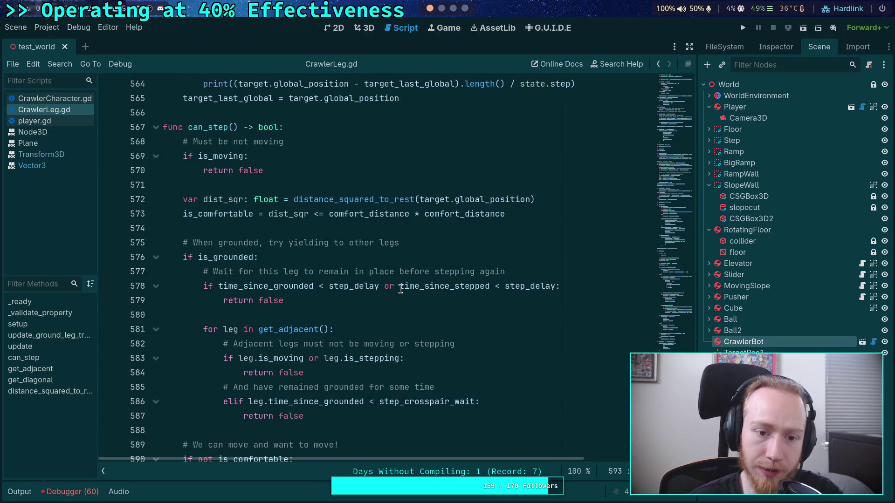
pyautogui.scroll(-3, 404, 287)
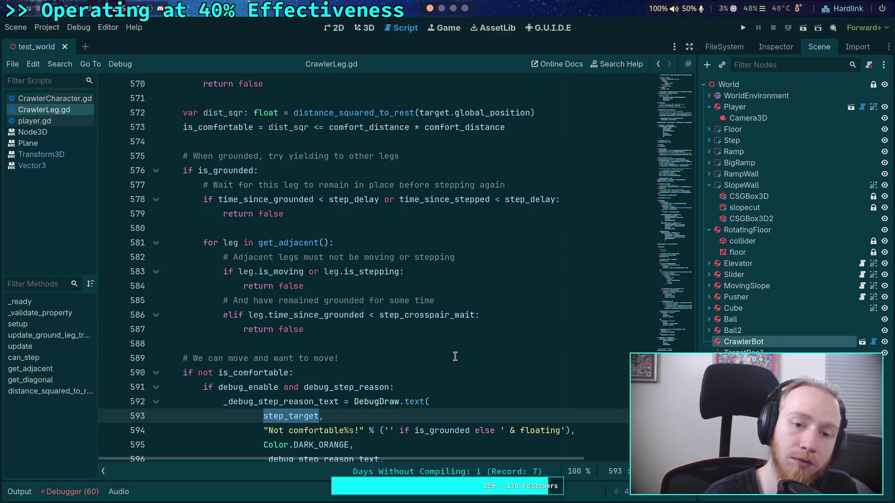
pyautogui.write('target.p')
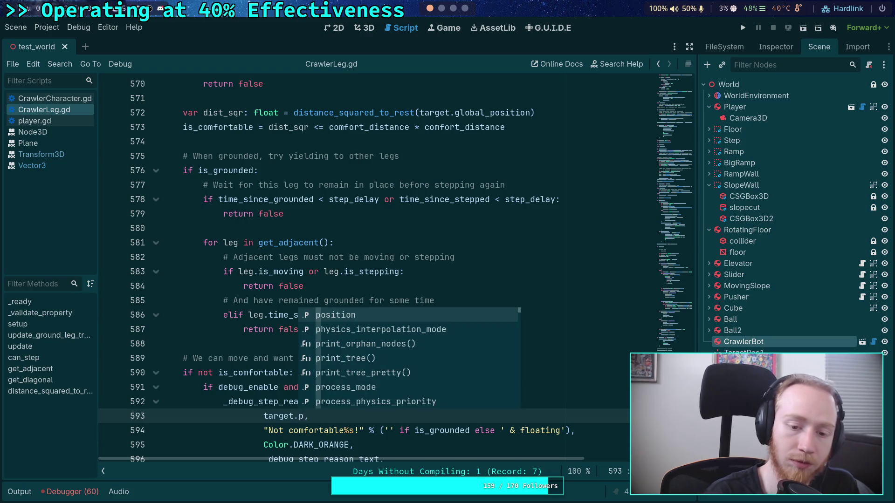
pyautogui.press('BackSpace')
pyautogui.write('g')
pyautogui.press('Down')
pyautogui.press('Return')
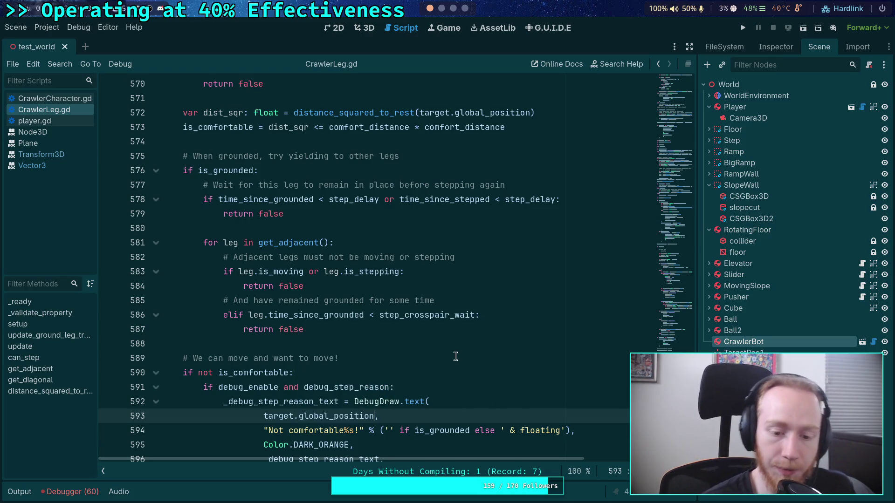
# Replace step_target with target.global_position on line 611
pyautogui.scroll(-9, 355, 314)
pyautogui.click(317, 285)
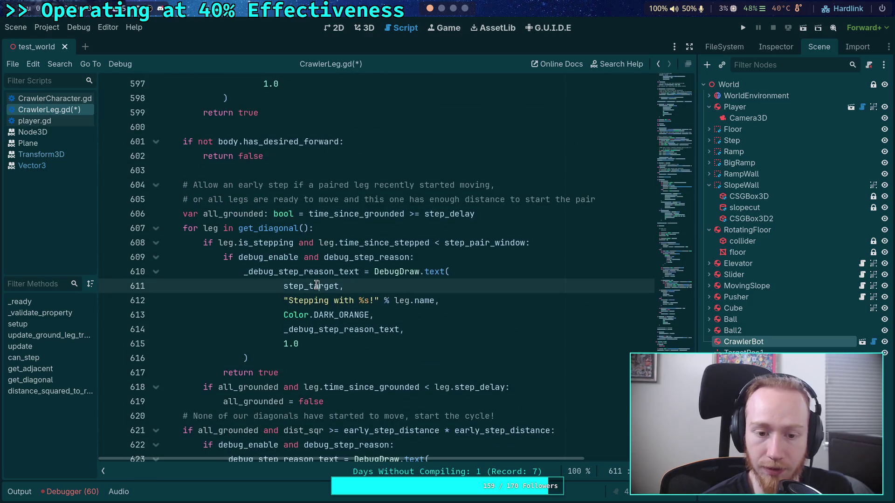
pyautogui.doubleClick(317, 285)
pyautogui.write('target.glo')
pyautogui.press('Return')
pyautogui.press('BackSpace')
pyautogui.press('BackSpace')
pyautogui.press('BackSpace')
pyautogui.write('p')
pyautogui.press('Return')
# Paste target.global_position over line 624's step_target and save CrawlerLeg.gd
pyautogui.moveTo(284, 285); pyautogui.dragTo(386, 285)
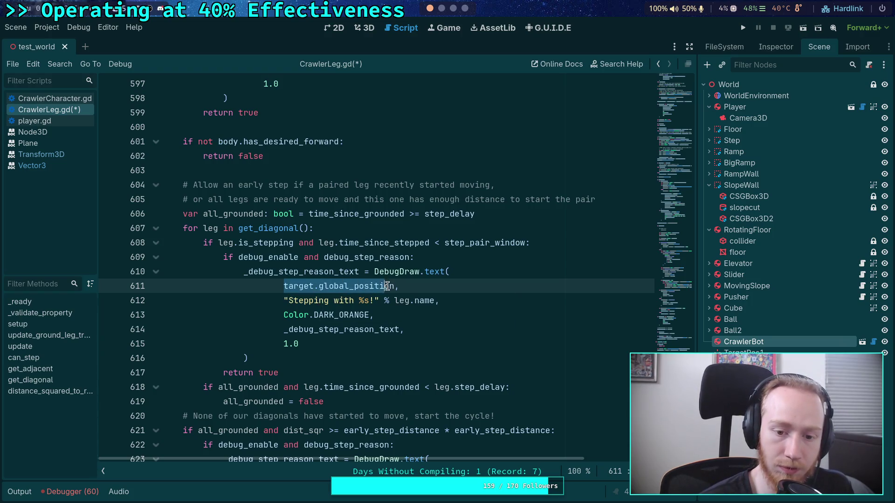
pyautogui.rightClick(386, 286)
pyautogui.click(406, 336)
pyautogui.scroll(-4, 253, 310)
pyautogui.moveTo(263, 300); pyautogui.dragTo(321, 301)
pyautogui.hotkey('ctrl', 'v')
pyautogui.hotkey('ctrl', 's')
# Run the game to watch the crawler's step debug labels, then stop it
pyautogui.click(743, 27)
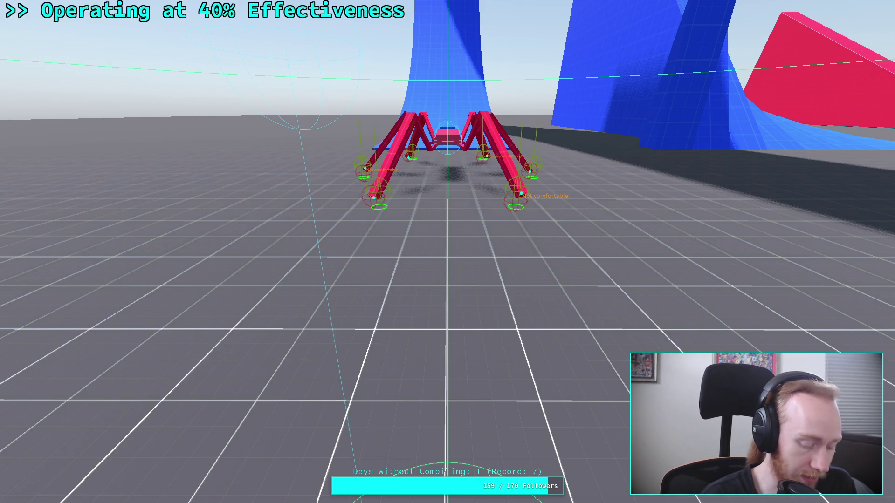
pyautogui.press('Escape')
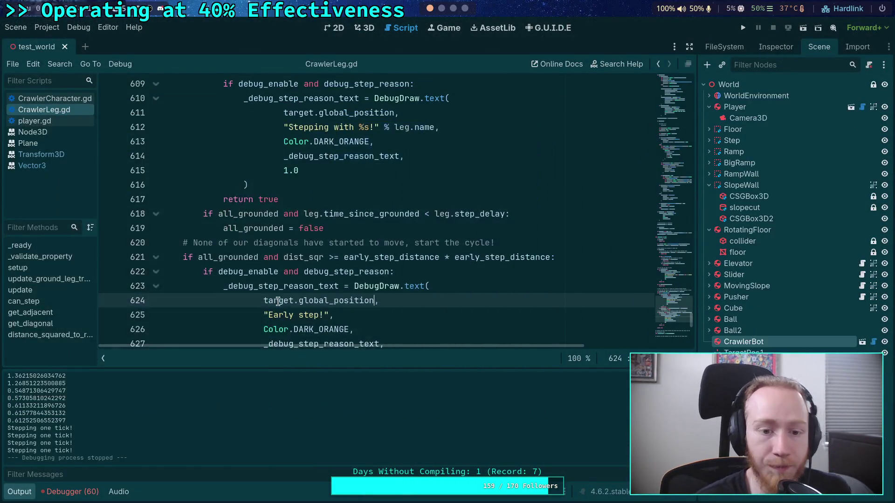
# Hide the output log and scroll through can_step, selecting time_since_grounded on line 586
pyautogui.click(19, 492)
pyautogui.scroll(-5, 271, 389)
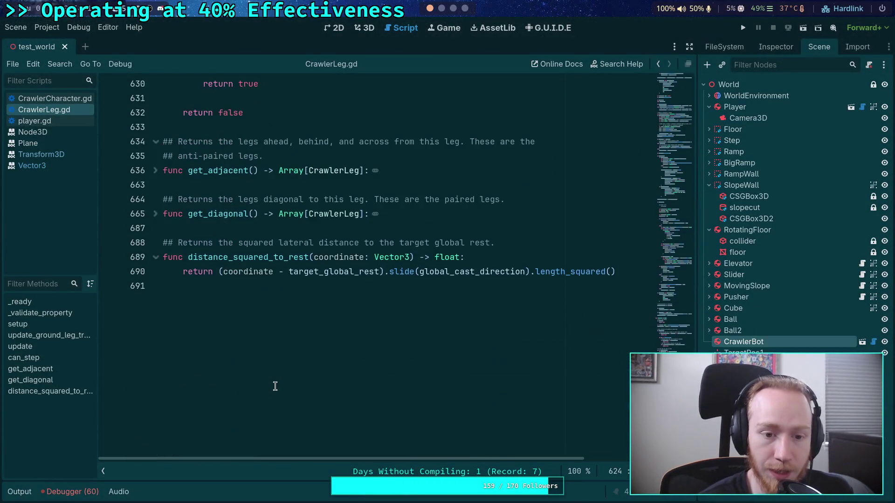
pyautogui.scroll(6, 183, 252)
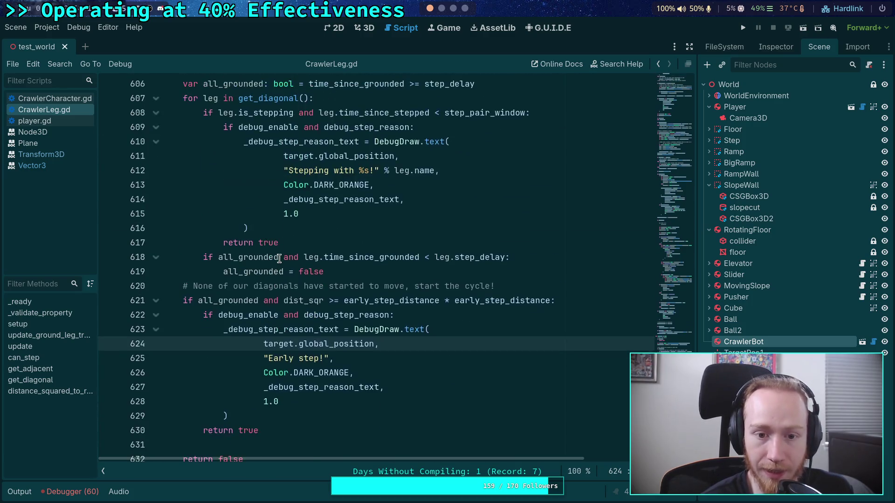
pyautogui.scroll(3, 297, 275)
pyautogui.scroll(3, 243, 280)
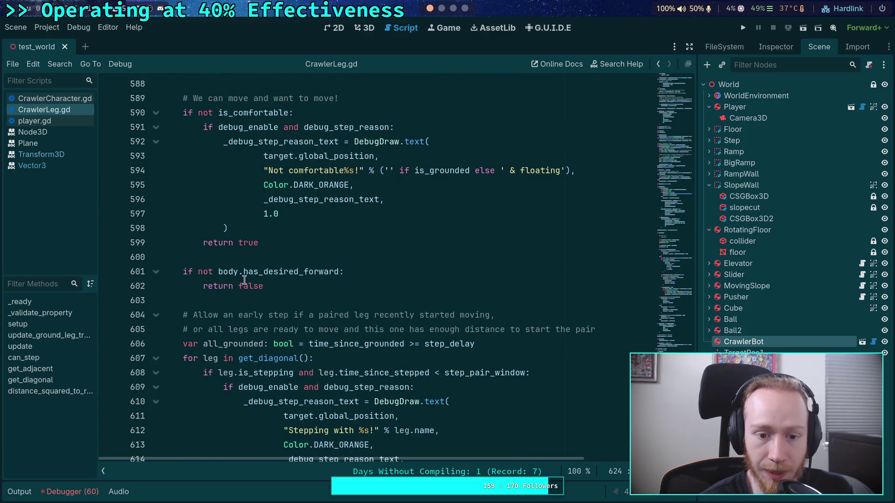
pyautogui.scroll(4, 241, 283)
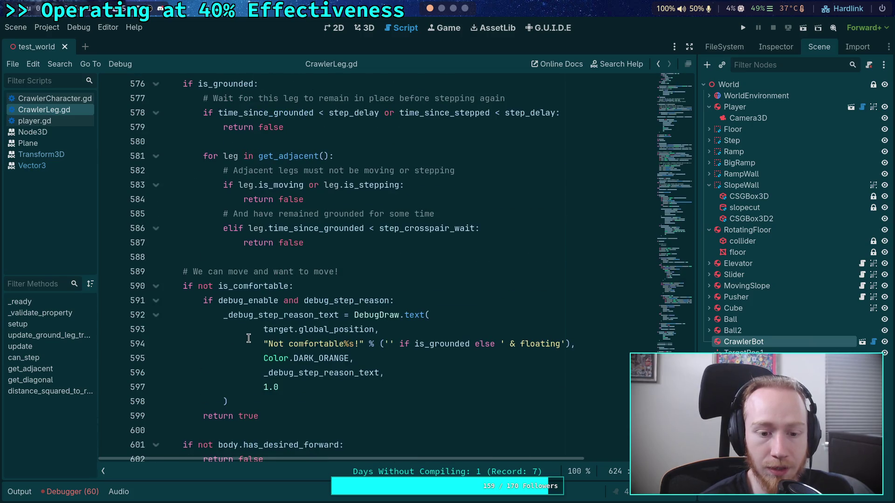
pyautogui.scroll(2, 244, 316)
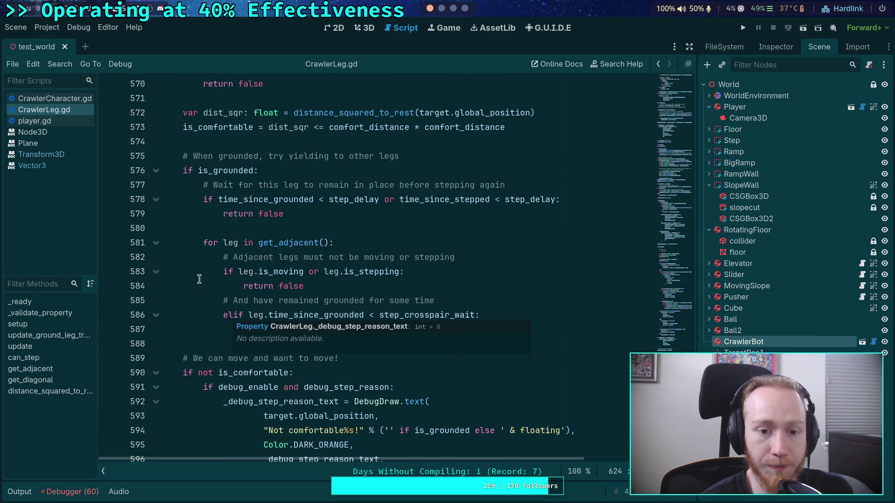
pyautogui.scroll(2, 253, 216)
pyautogui.scroll(-2, 254, 224)
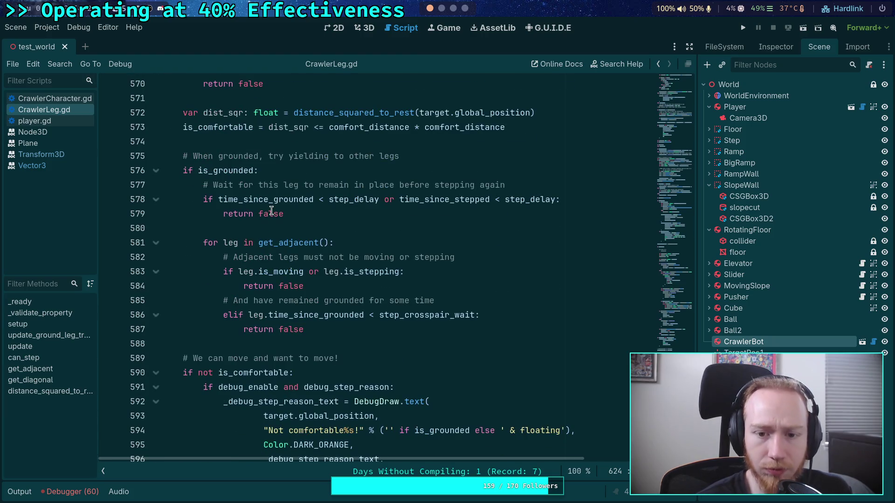
pyautogui.moveTo(289, 238)
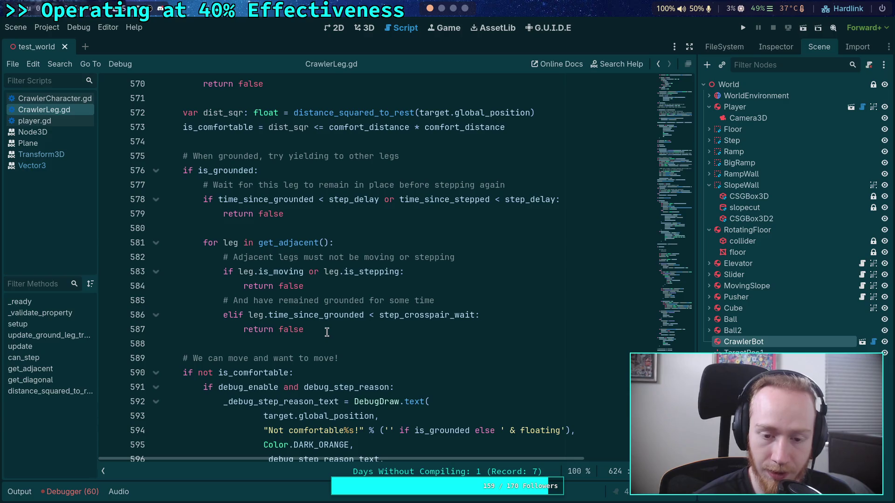
pyautogui.doubleClick(309, 315)
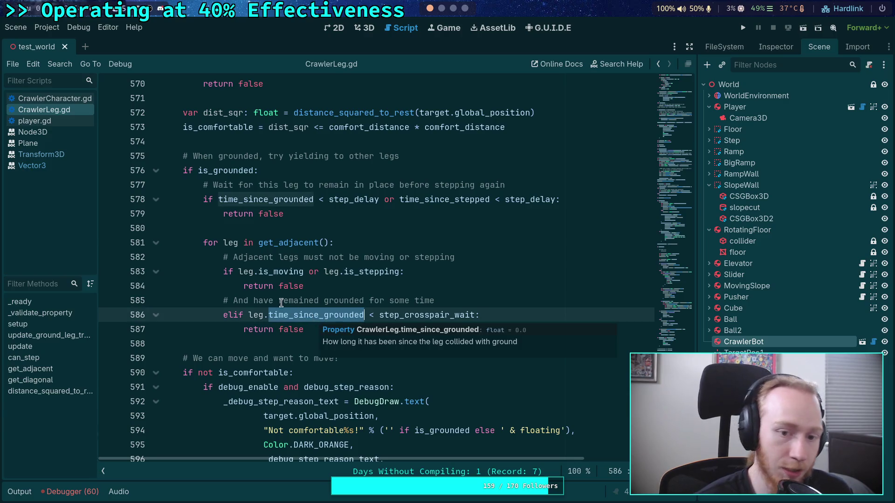
# Select the not-comfortable block, lines 590–599, and the lines below it for review
pyautogui.scroll(-2, 305, 332)
pyautogui.scroll(-2, 304, 332)
pyautogui.scroll(-2, 237, 260)
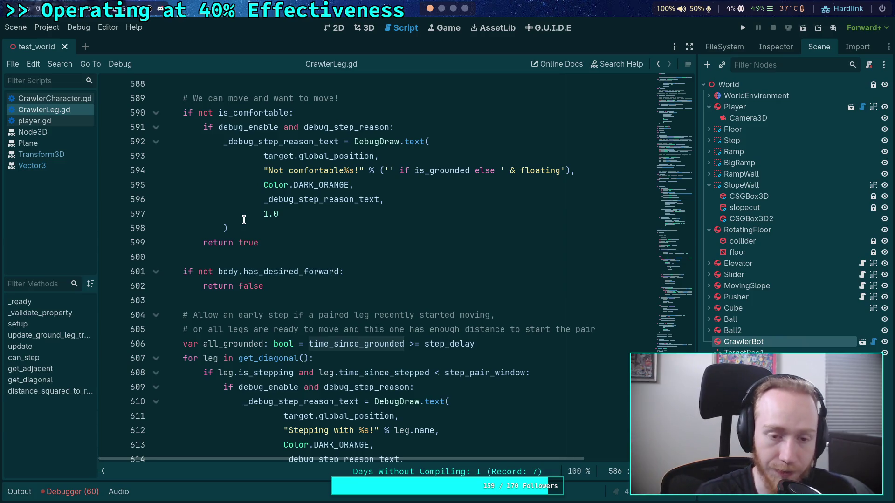
pyautogui.moveTo(173, 112)
pyautogui.mouseDown()
pyautogui.moveTo(331, 185)
pyautogui.moveTo(301, 242)
pyautogui.mouseUp()
pyautogui.scroll(-1, 302, 242)
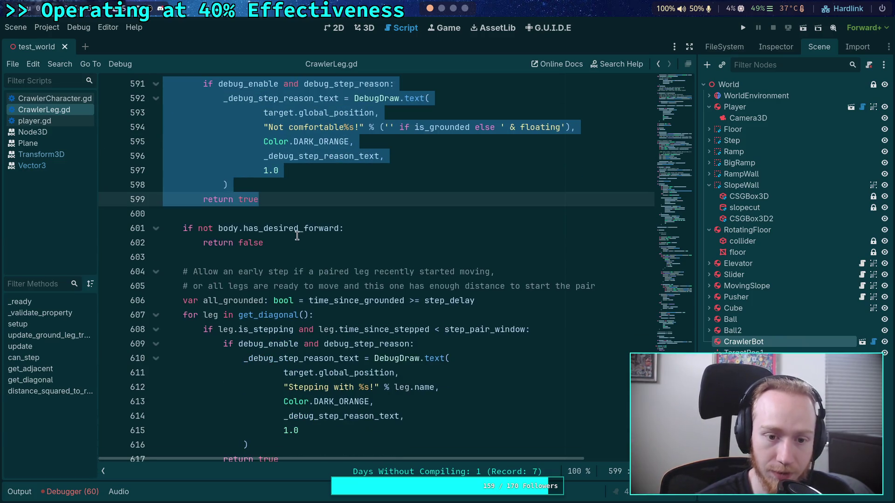
pyautogui.moveTo(166, 228); pyautogui.dragTo(291, 245)
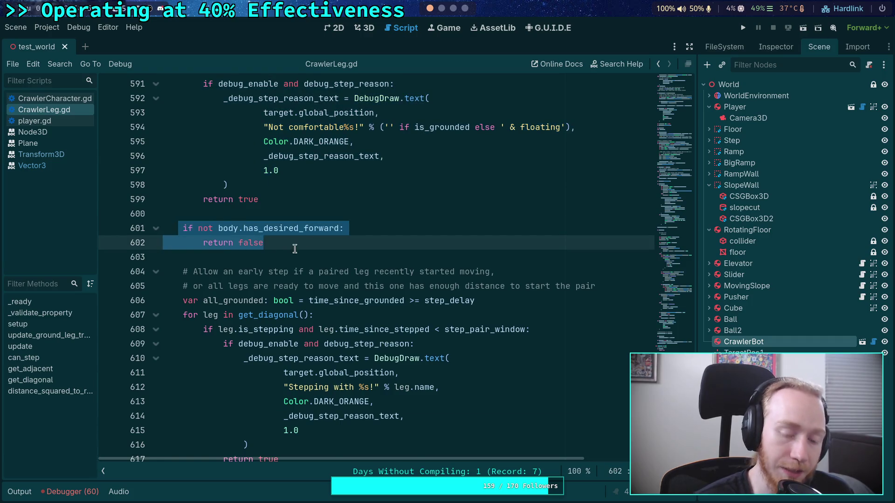
pyautogui.scroll(-2, 292, 244)
pyautogui.click(182, 216)
pyautogui.click(187, 156)
pyautogui.hotkey('shift', 'End')
pyautogui.press('Down')
pyautogui.scroll(-1, 223, 214)
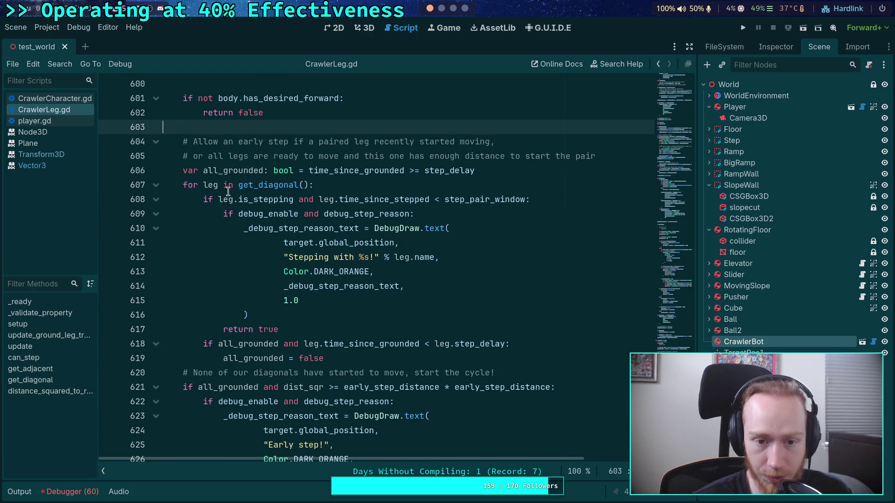
pyautogui.click(357, 173)
pyautogui.doubleClick(357, 172)
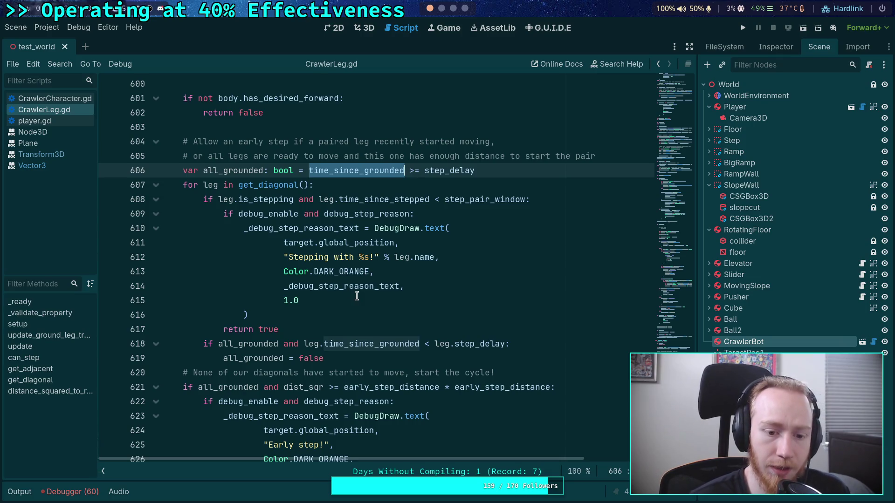
pyautogui.moveTo(218, 199); pyautogui.dragTo(505, 199)
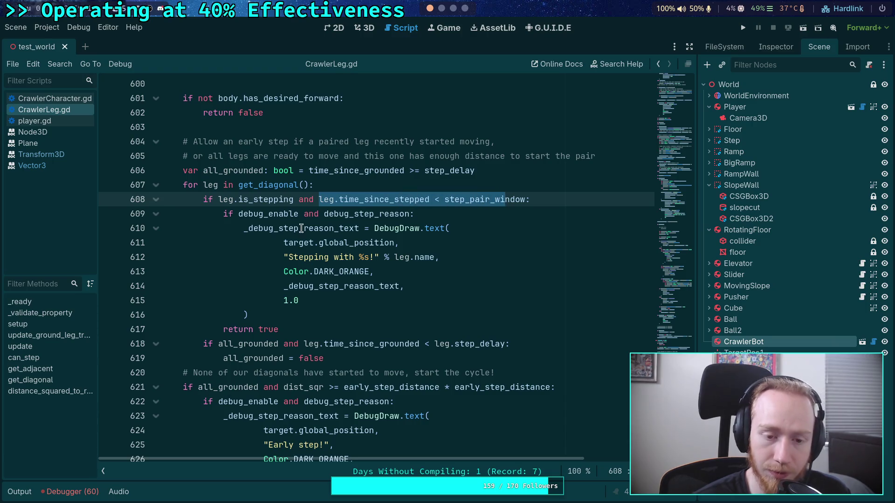
pyautogui.click(289, 328)
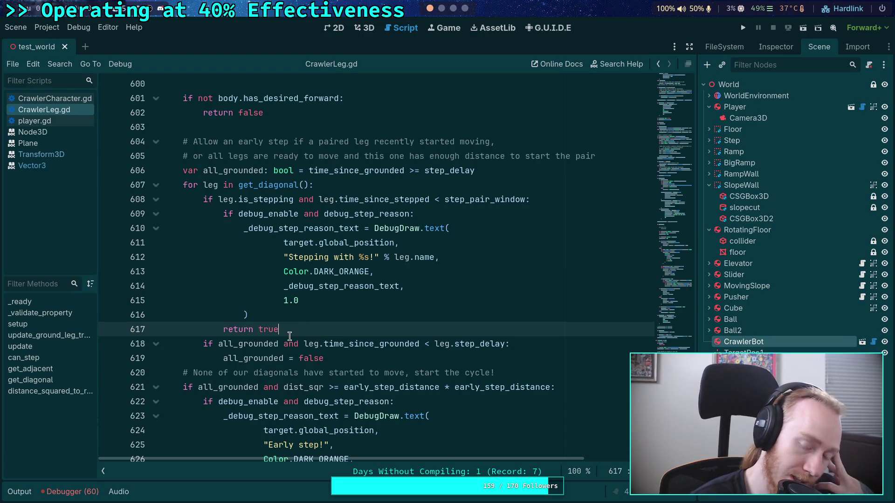
pyautogui.scroll(5, 280, 326)
# Put the caret on blank line 603 and scroll through the surrounding CrawlerLeg.gd code
pyautogui.click(228, 344)
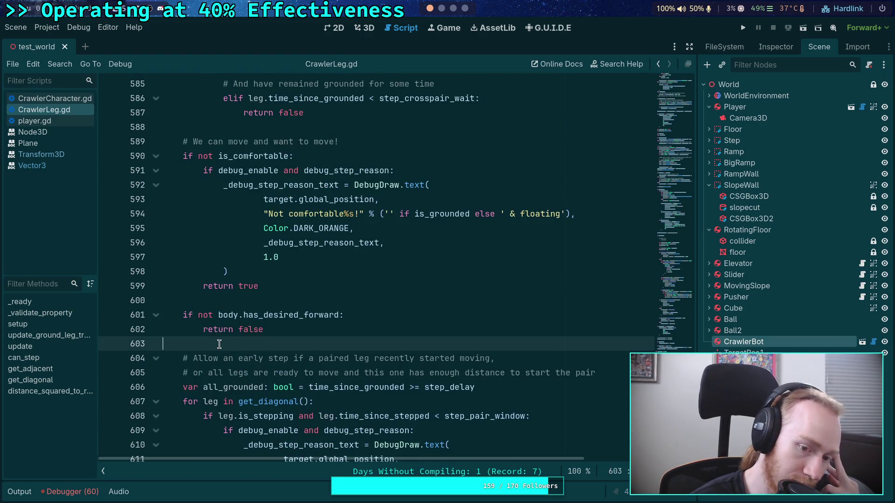
pyautogui.scroll(4, 232, 342)
pyautogui.scroll(5, 231, 342)
pyautogui.scroll(4, 233, 341)
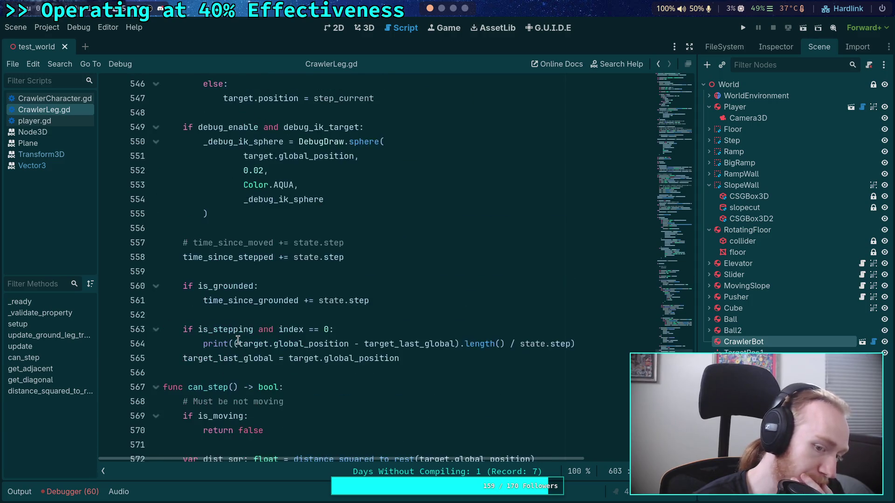
pyautogui.scroll(-3, 242, 336)
pyautogui.scroll(2, 329, 340)
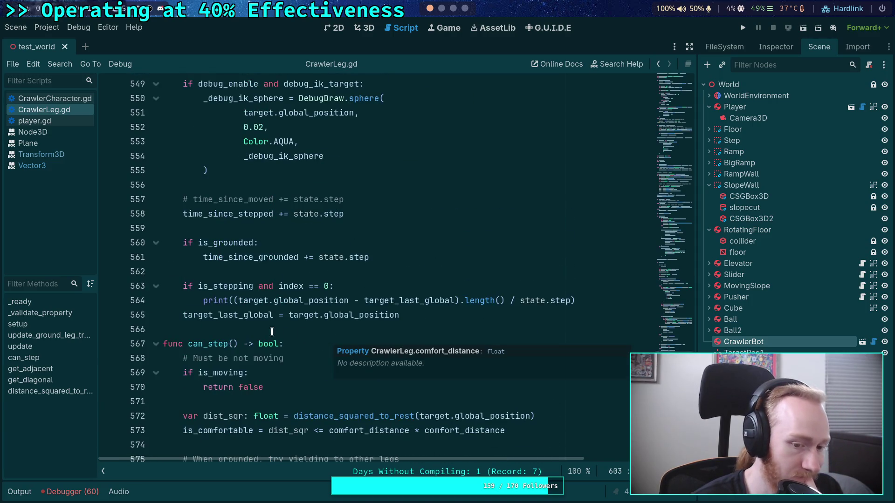
pyautogui.scroll(-3, 253, 331)
pyautogui.scroll(11, 253, 332)
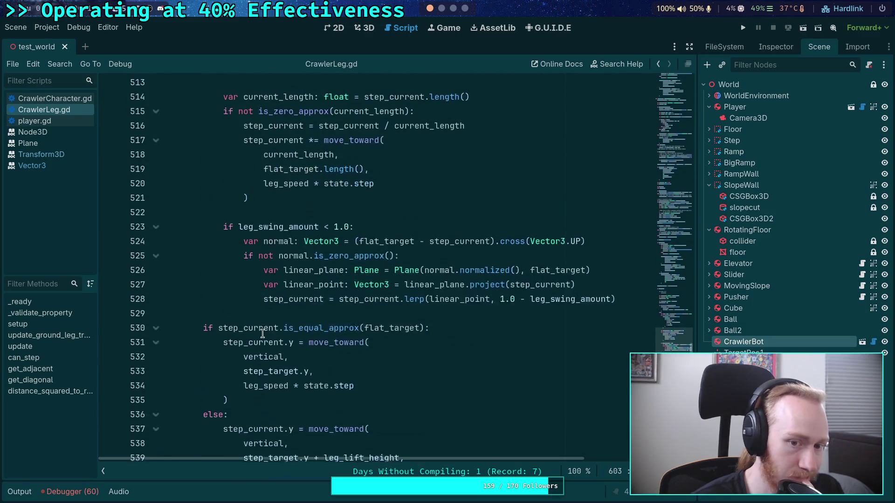
pyautogui.scroll(8, 263, 331)
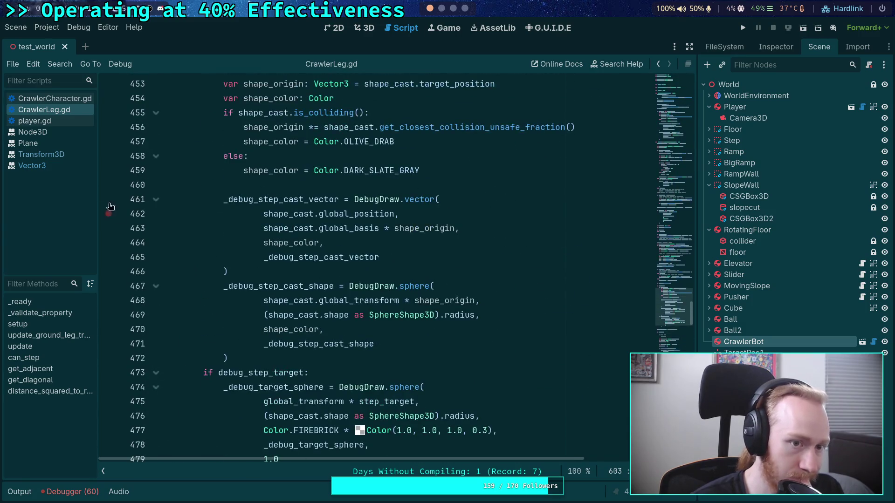
# In CrawlerCharacter.gd, fold _solve_leg_offsets and _solve_rotation and review the leg loop on line 132
pyautogui.click(52, 98)
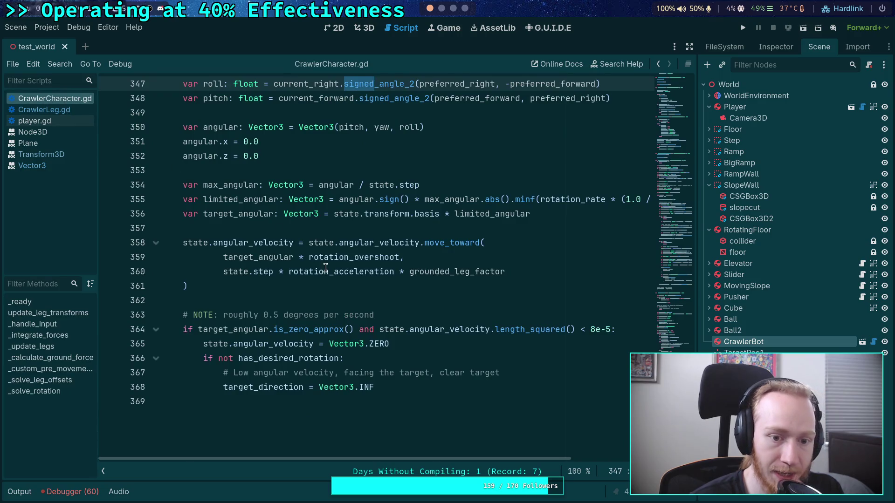
pyautogui.scroll(4, 320, 283)
pyautogui.scroll(12, 319, 282)
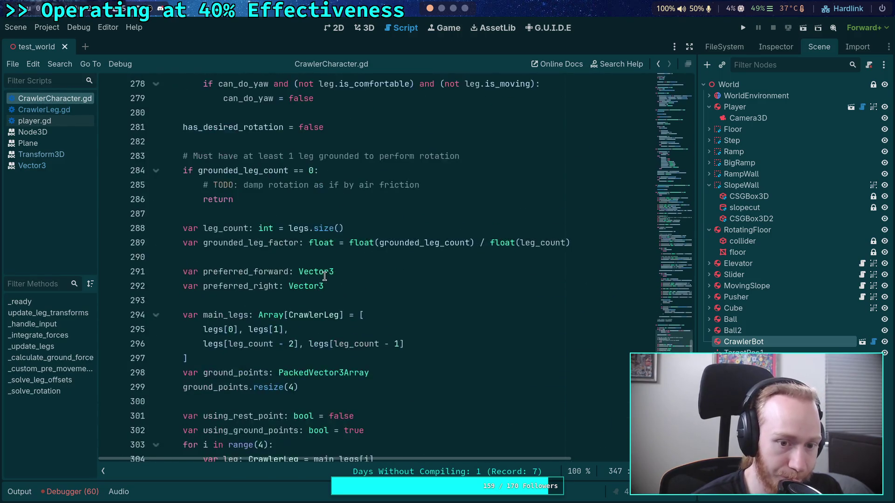
pyautogui.scroll(14, 325, 275)
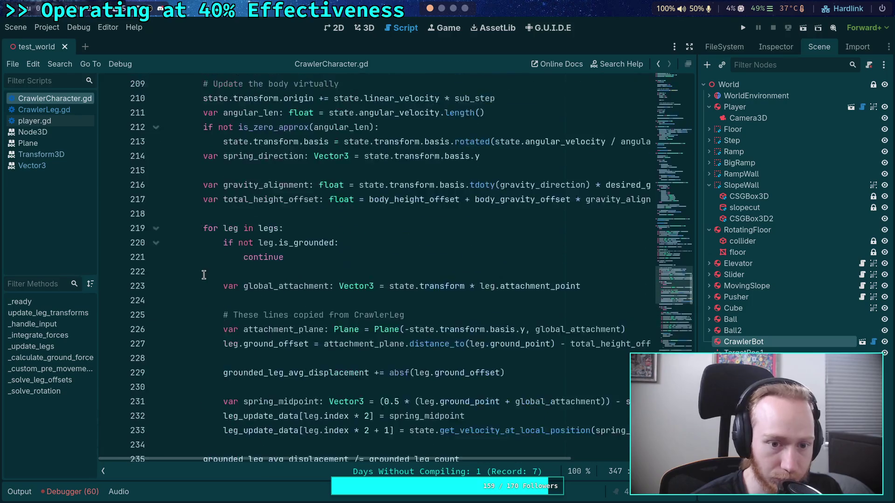
pyautogui.scroll(5, 156, 268)
pyautogui.click(156, 344)
pyautogui.click(156, 387)
pyautogui.scroll(8, 195, 317)
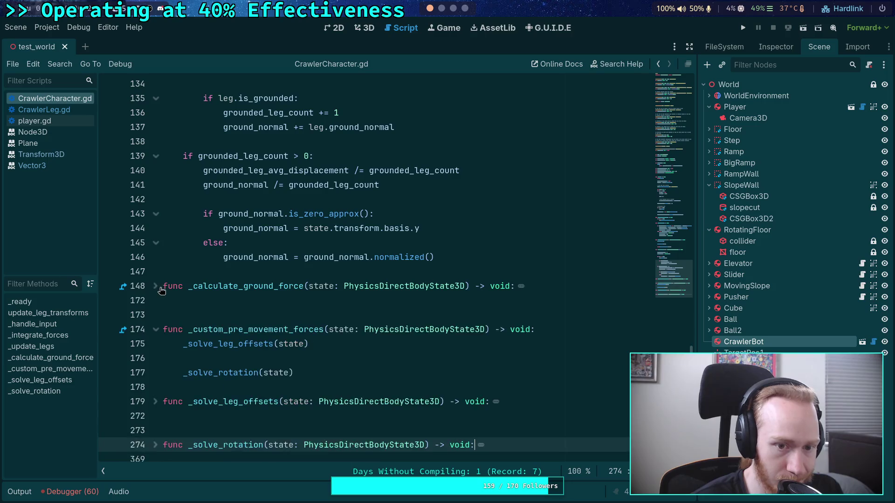
pyautogui.scroll(-2, 270, 270)
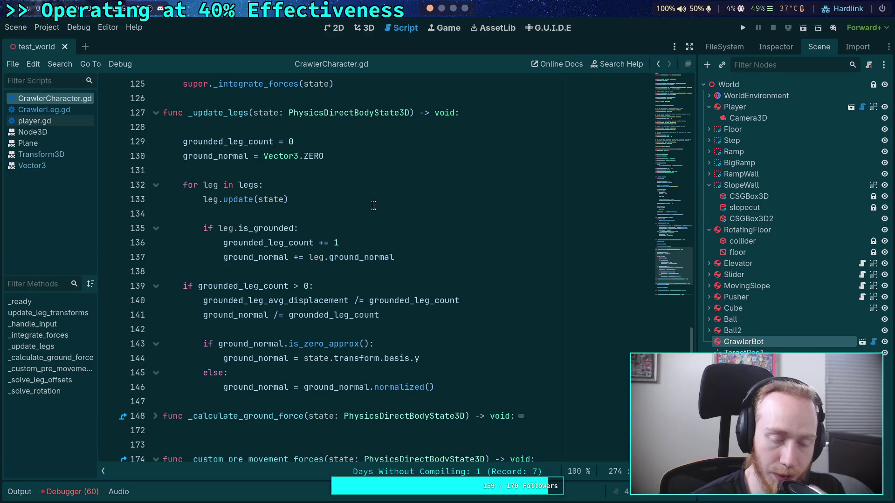
pyautogui.click(333, 191)
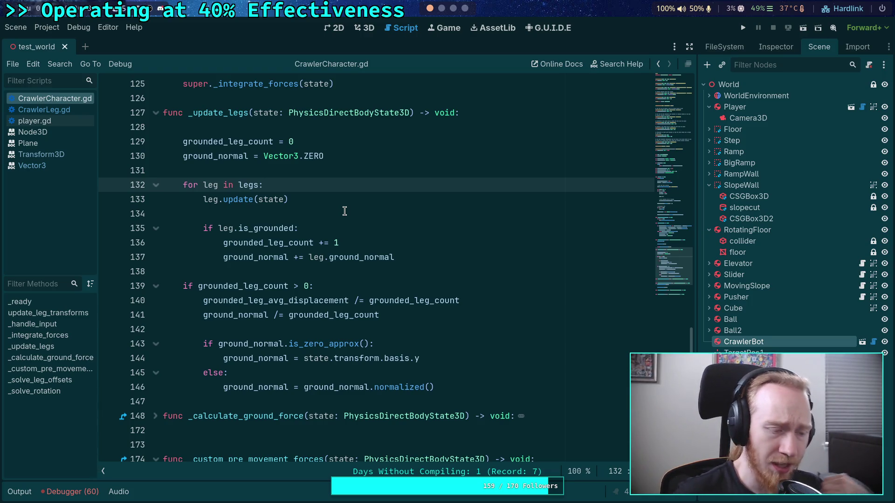
pyautogui.click(59, 111)
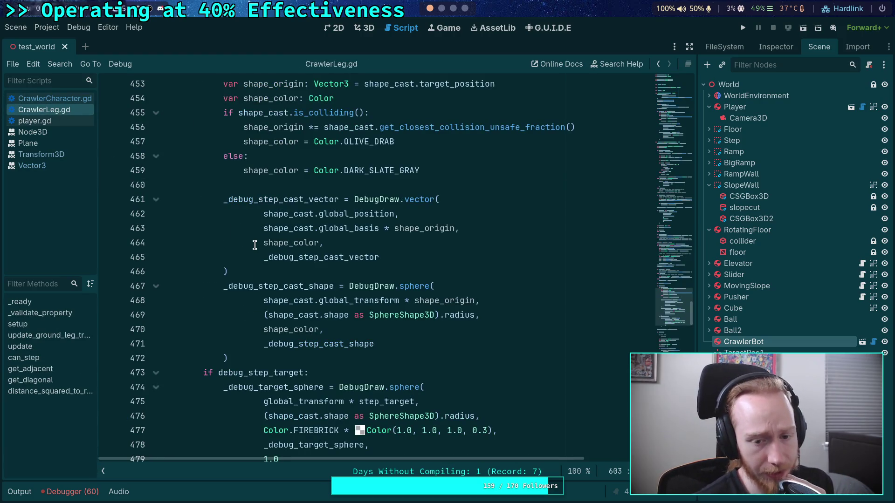
pyautogui.scroll(15, 254, 245)
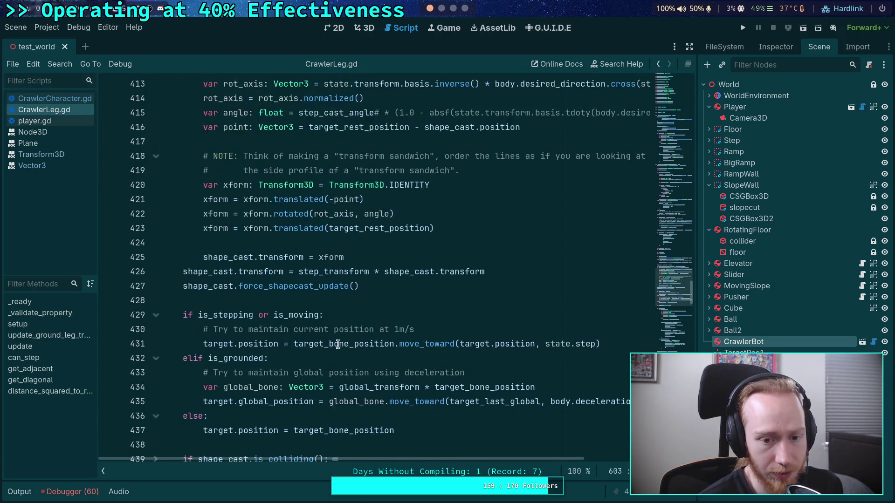
pyautogui.scroll(12, 338, 340)
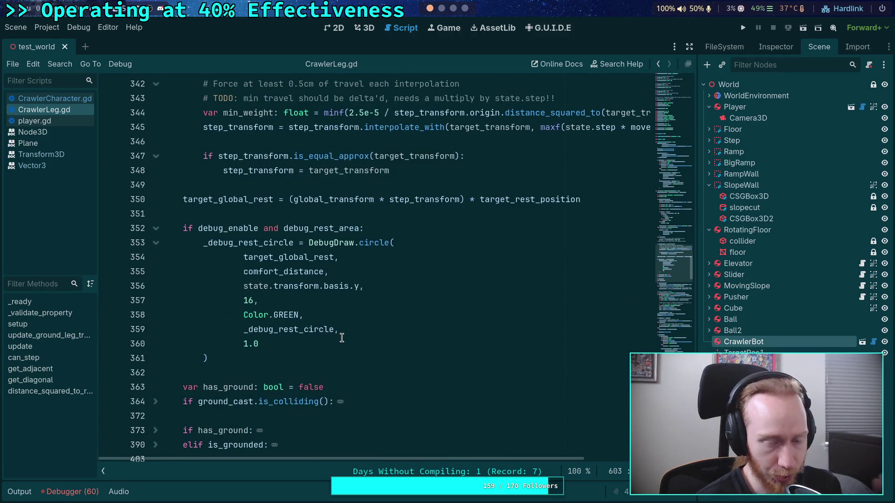
pyautogui.scroll(4, 341, 337)
pyautogui.scroll(8, 341, 338)
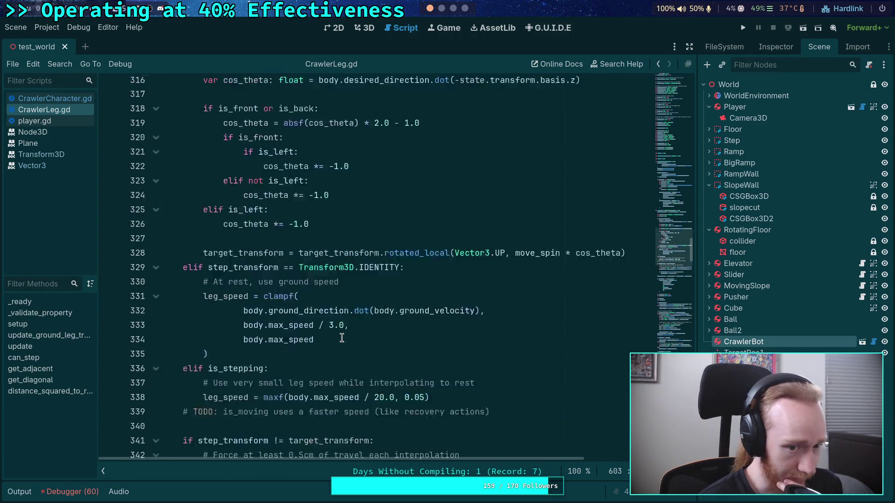
pyautogui.scroll(-5, 273, 278)
pyautogui.scroll(-7, 272, 278)
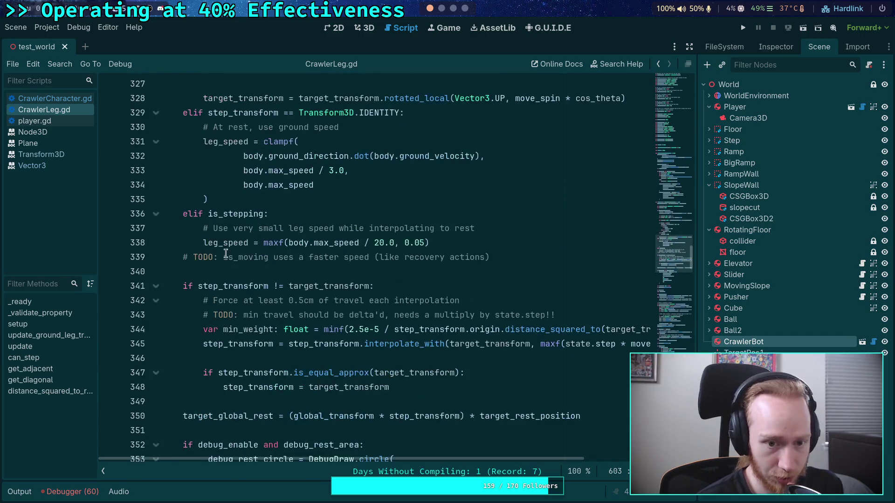
pyautogui.doubleClick(234, 121)
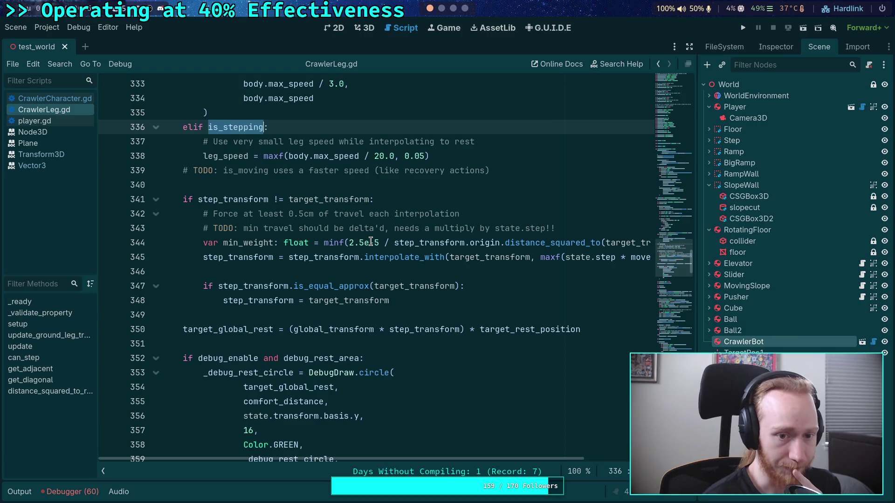
pyautogui.scroll(6, 371, 241)
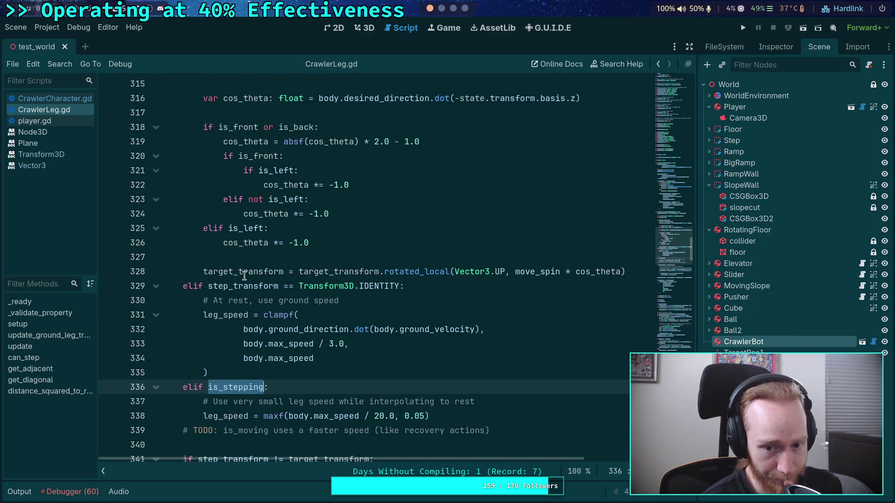
pyautogui.doubleClick(243, 271)
pyautogui.scroll(4, 247, 259)
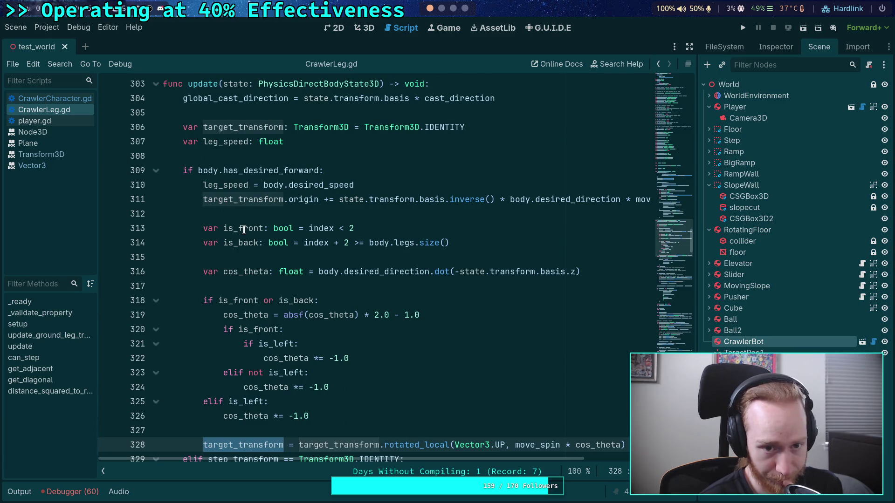
pyautogui.scroll(-12, 243, 229)
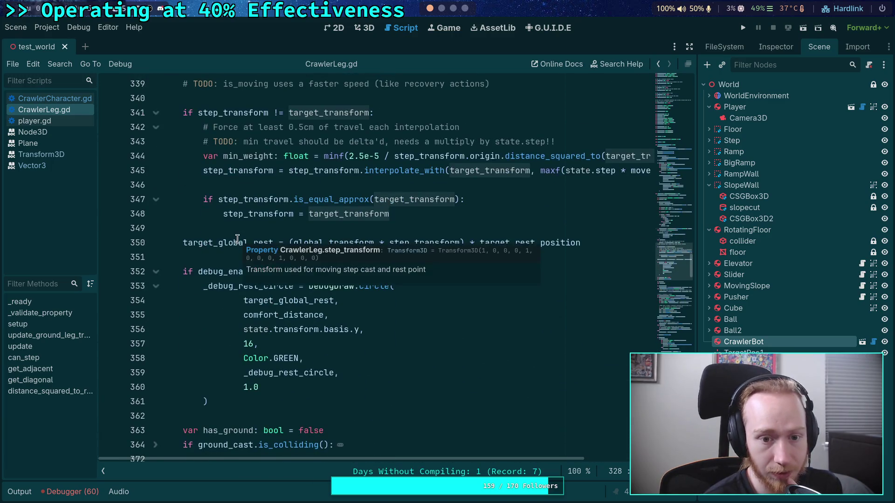
pyautogui.scroll(4, 279, 243)
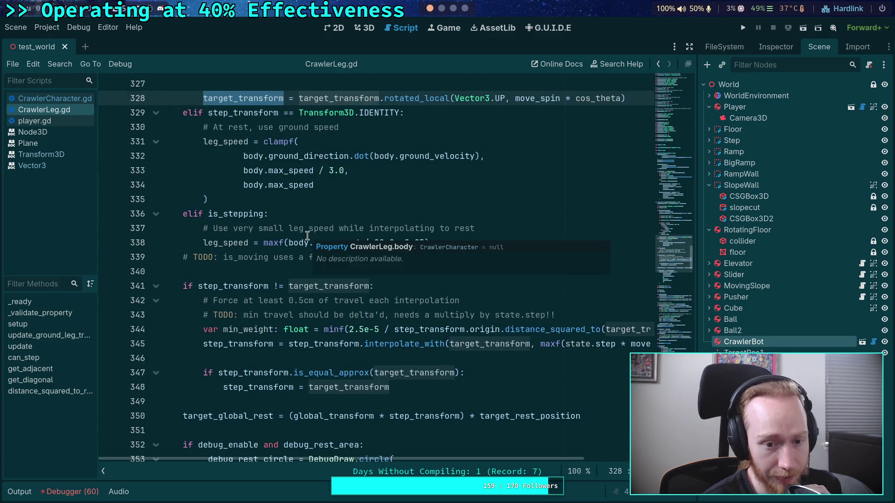
pyautogui.scroll(-2, 309, 314)
pyautogui.scroll(-5, 324, 319)
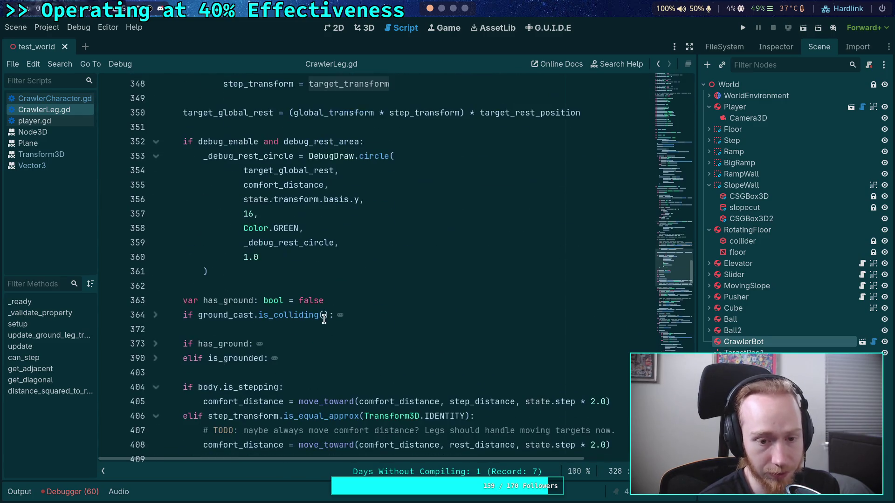
pyautogui.scroll(-3, 324, 319)
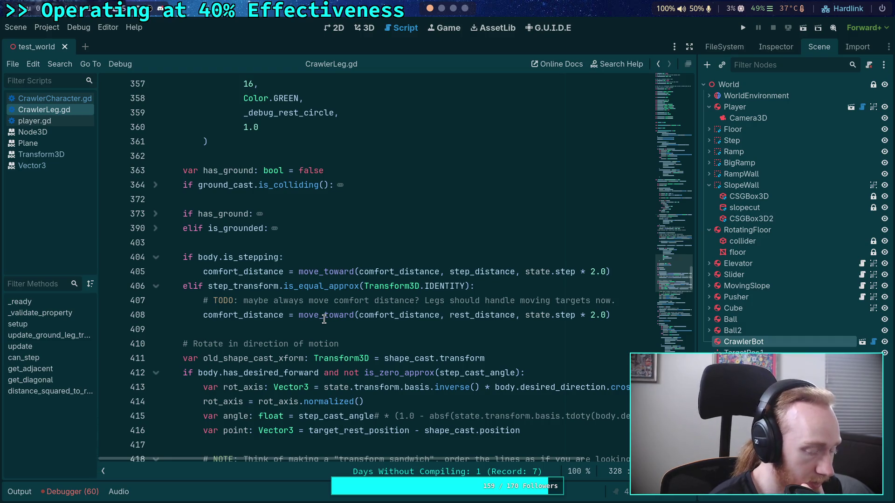
pyautogui.scroll(-1, 324, 319)
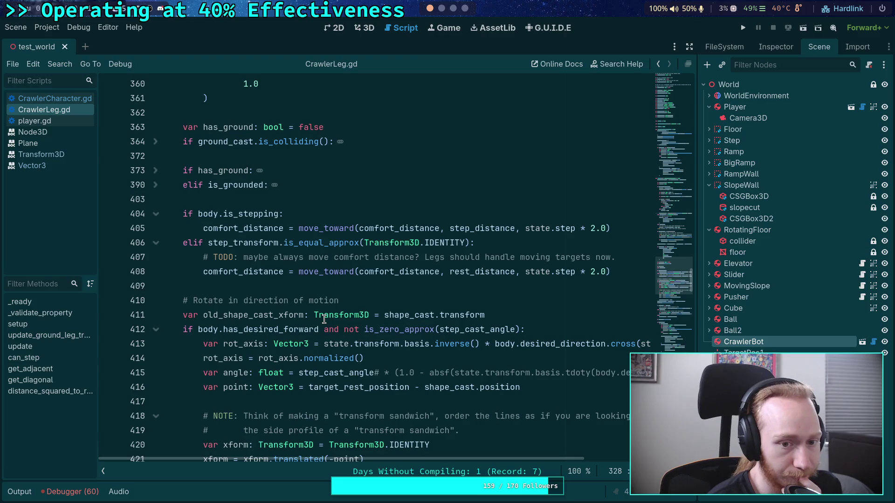
pyautogui.scroll(-6, 324, 319)
pyautogui.doubleClick(206, 316)
pyautogui.scroll(-2, 284, 328)
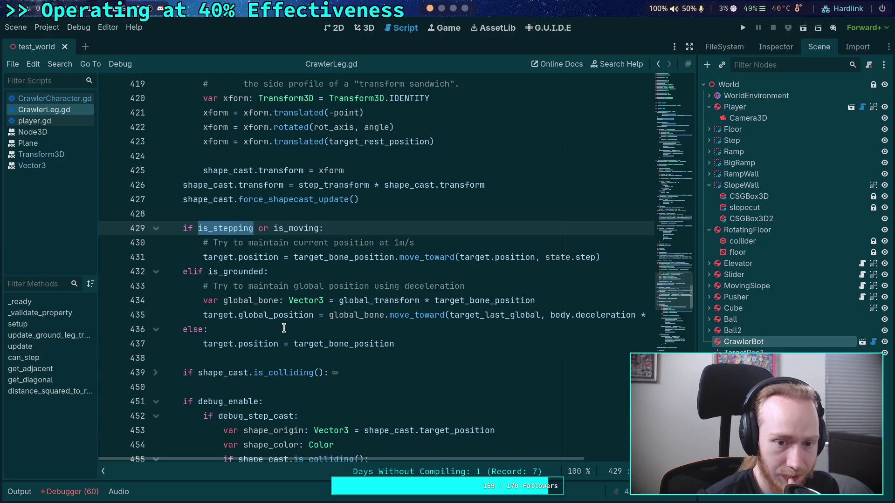
pyautogui.scroll(-2, 284, 328)
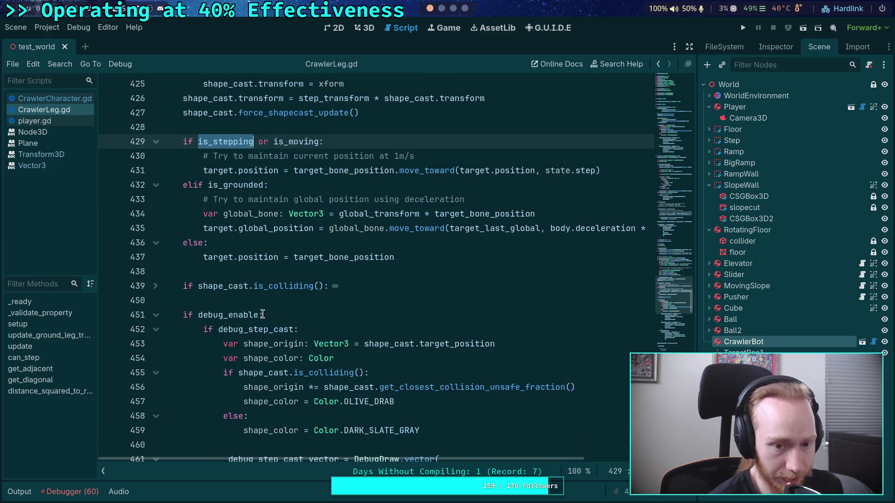
pyautogui.click(156, 287)
pyautogui.click(186, 292)
# Drag-select the unfolded shape_cast collision check, lines 439 through 449
pyautogui.scroll(-3, 282, 308)
pyautogui.moveTo(186, 292)
pyautogui.mouseDown()
pyautogui.moveTo(282, 308)
pyautogui.moveTo(580, 297)
pyautogui.mouseUp()
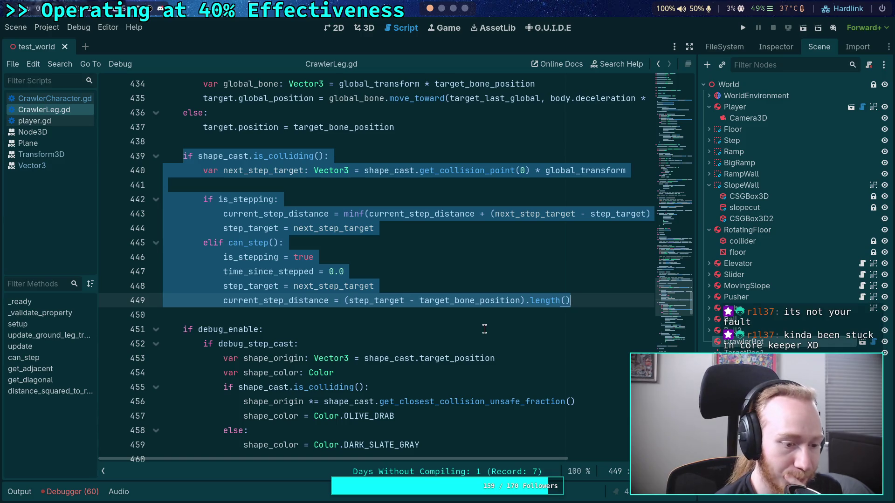
pyautogui.press('super+2')
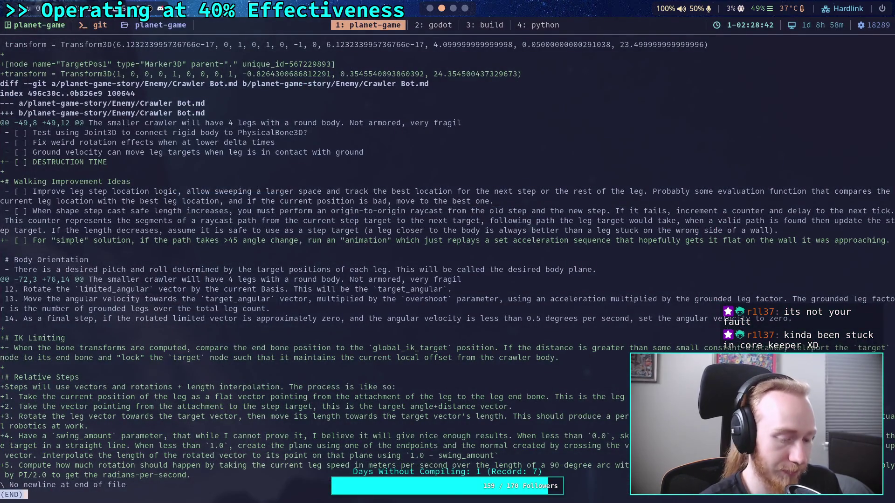
pyautogui.write('qgit diff godot-game/')
pyautogui.press('Return')
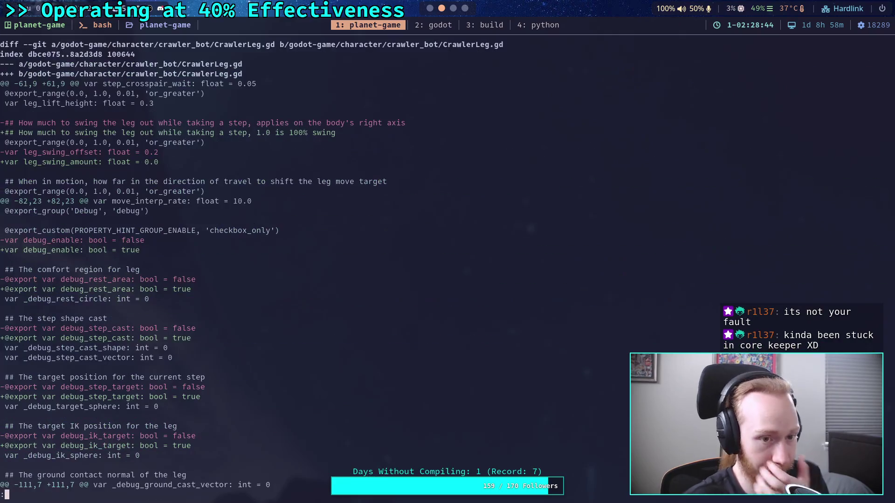
pyautogui.scroll(-5, 252, 265)
pyautogui.scroll(-9, 252, 265)
pyautogui.scroll(-9, 251, 265)
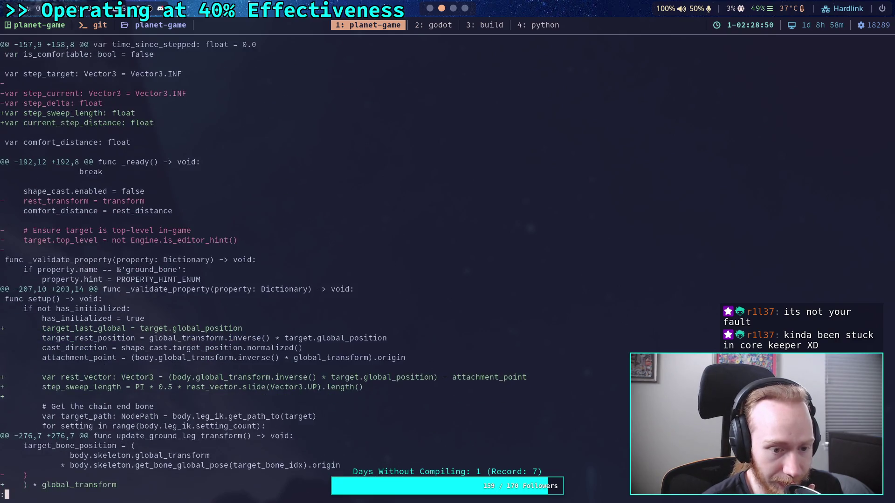
pyautogui.scroll(-10, 251, 265)
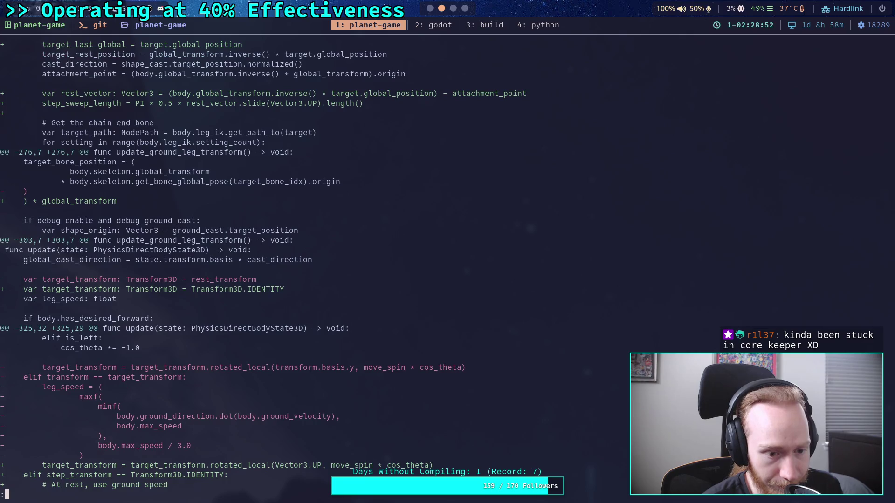
pyautogui.scroll(-5, 252, 265)
pyautogui.scroll(-9, 252, 265)
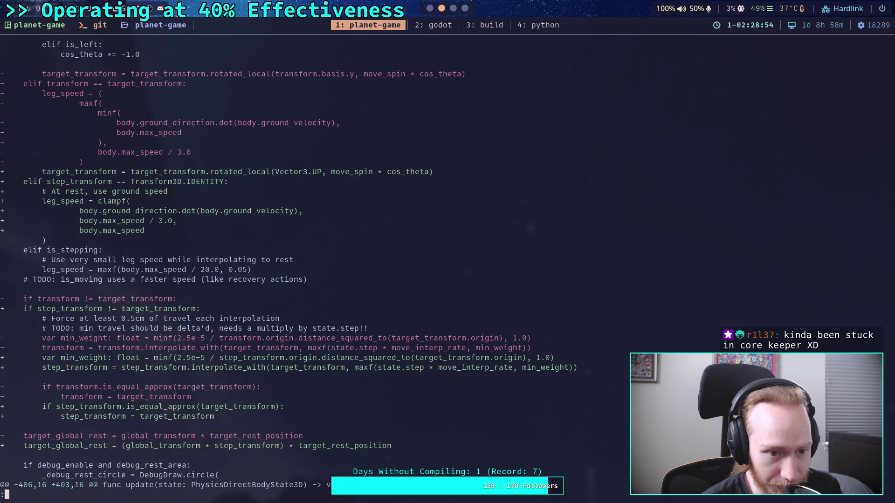
pyautogui.scroll(-12, 252, 265)
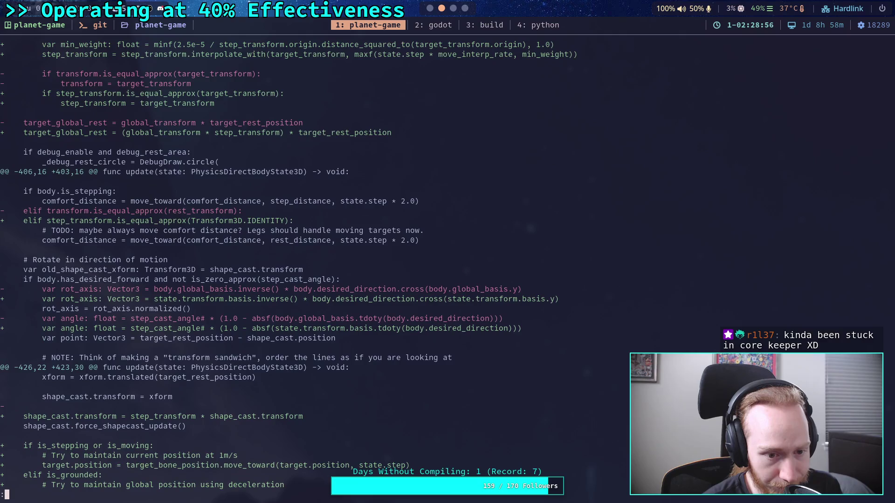
pyautogui.scroll(-1, 252, 265)
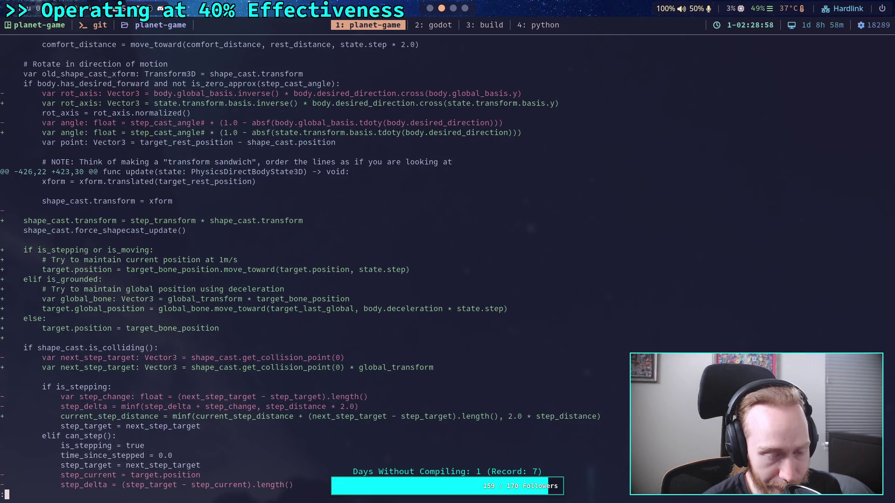
pyautogui.scroll(-8, 252, 265)
pyautogui.scroll(-9, 252, 264)
pyautogui.scroll(-7, 252, 264)
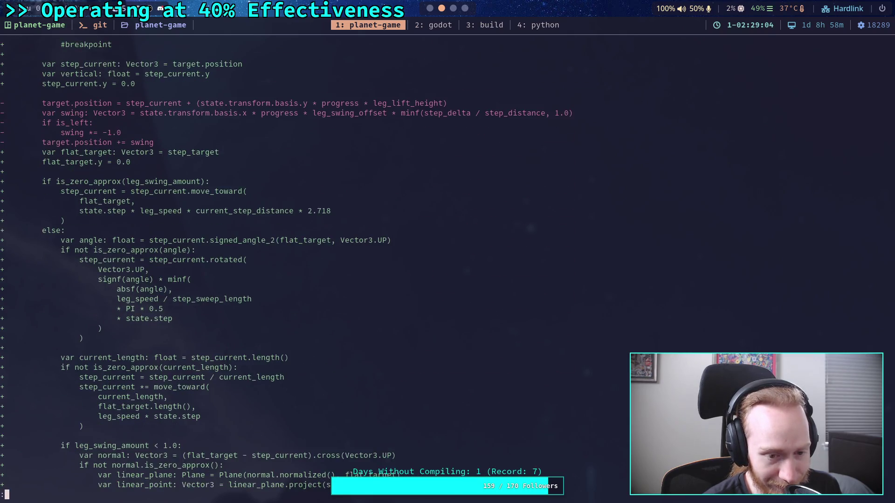
pyautogui.scroll(-12, 252, 265)
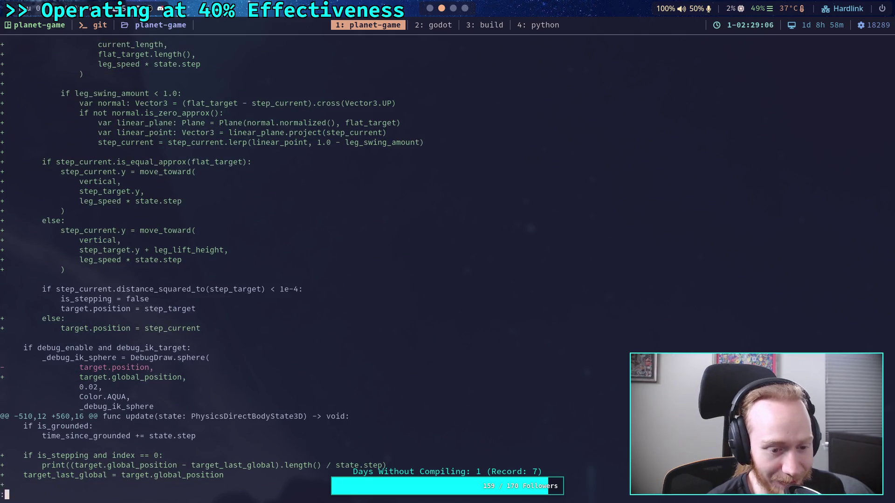
pyautogui.click(436, 25)
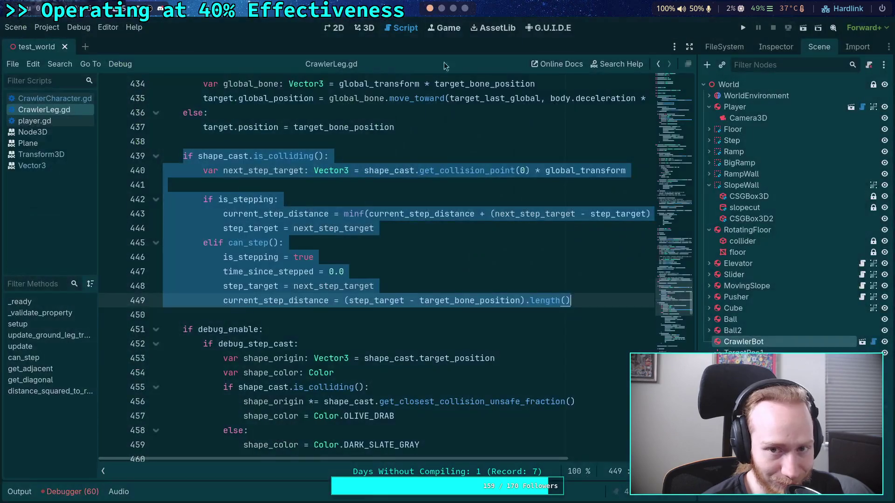
pyautogui.click(405, 323)
pyautogui.click(411, 318)
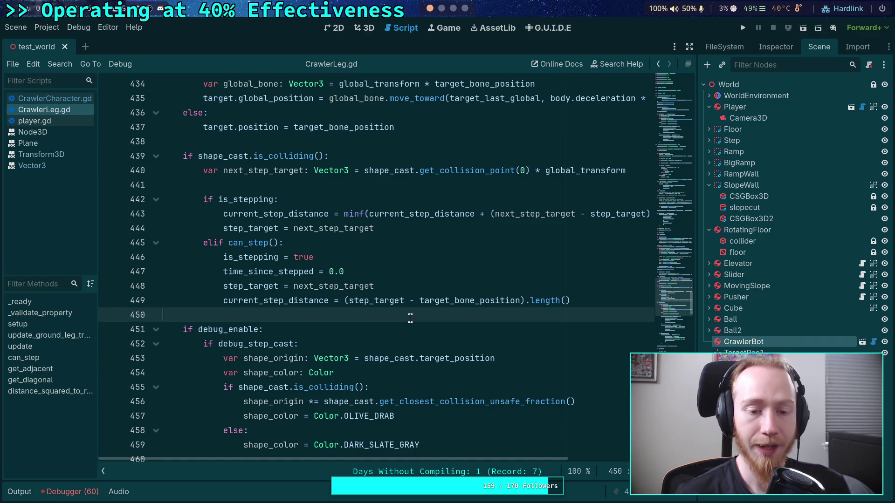
pyautogui.scroll(-20, 672, 287)
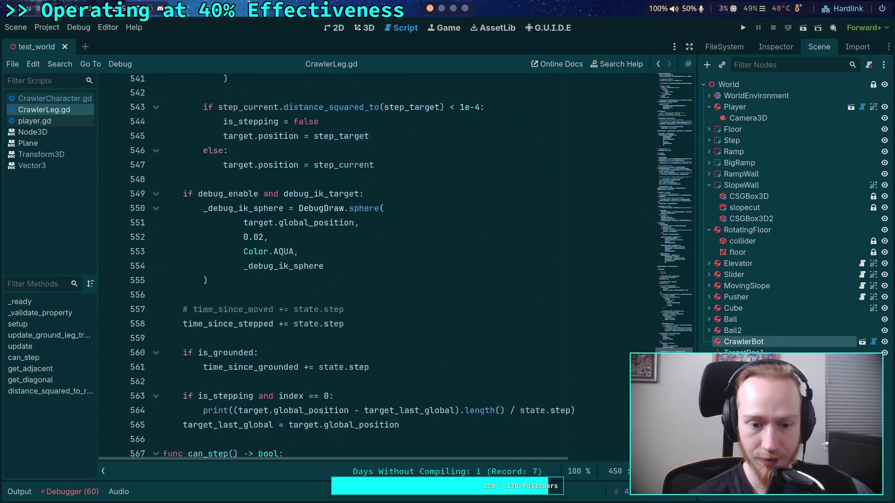
pyautogui.scroll(-2, 665, 326)
pyautogui.scroll(15, 665, 326)
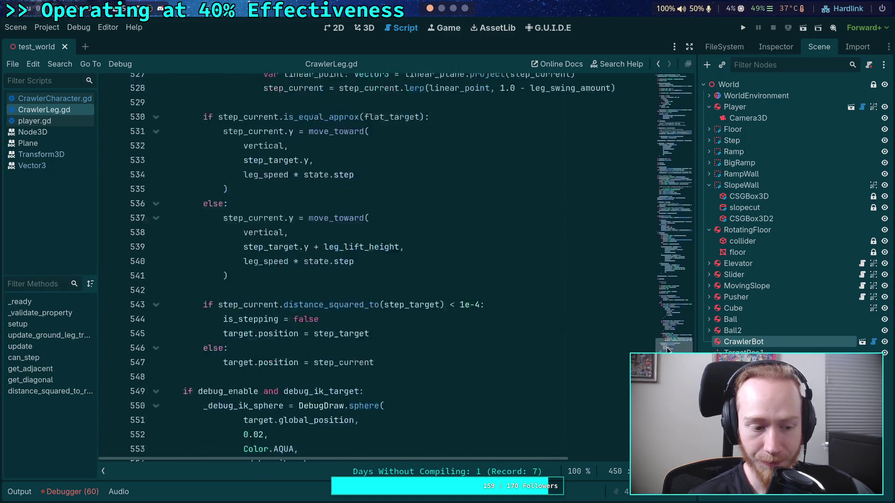
pyautogui.moveTo(665, 325); pyautogui.dragTo(667, 295)
pyautogui.scroll(5, 326, 259)
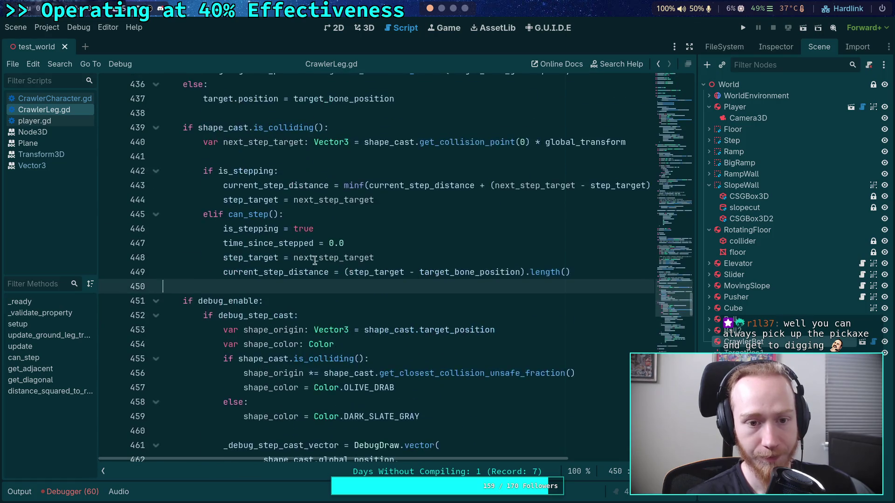
pyautogui.moveTo(182, 214); pyautogui.dragTo(351, 213)
pyautogui.moveTo(183, 214); pyautogui.dragTo(363, 216)
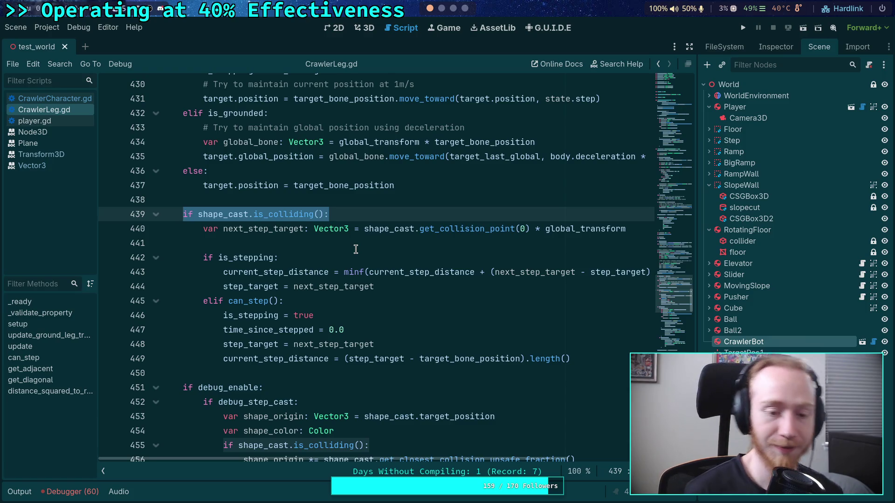
pyautogui.click(350, 246)
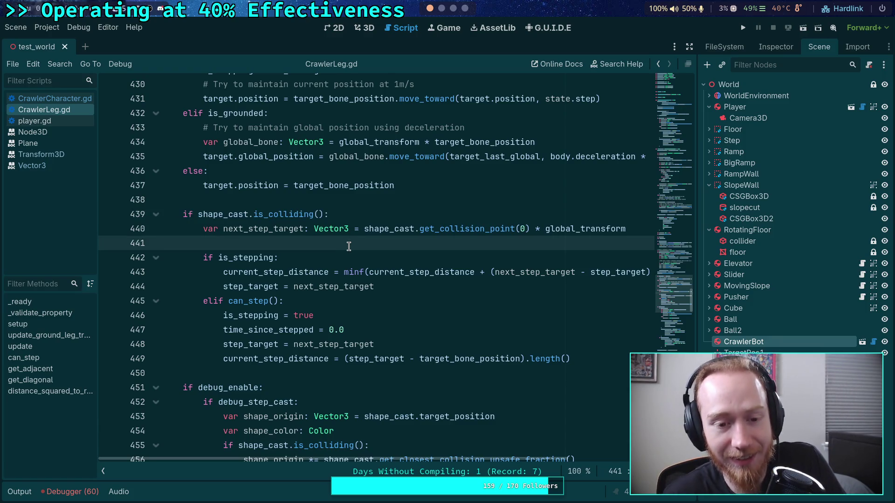
pyautogui.scroll(9, 338, 235)
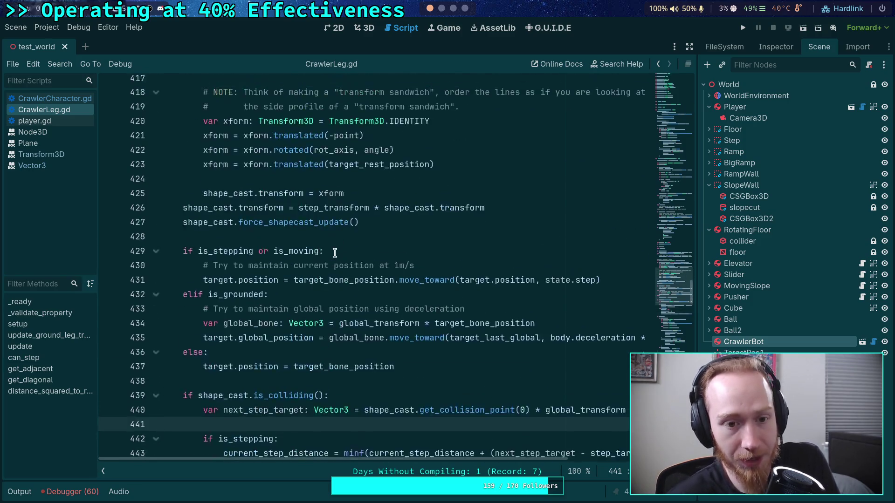
pyautogui.scroll(3, 328, 262)
pyautogui.click(268, 216)
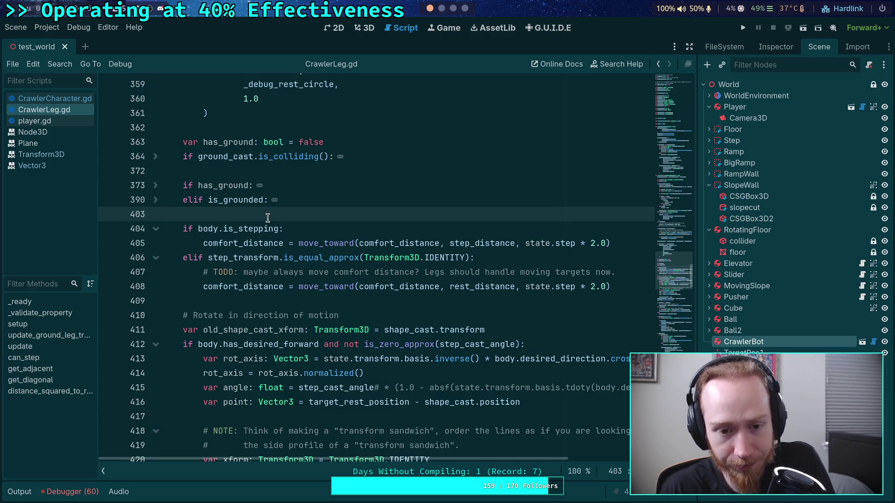
pyautogui.doubleClick(252, 229)
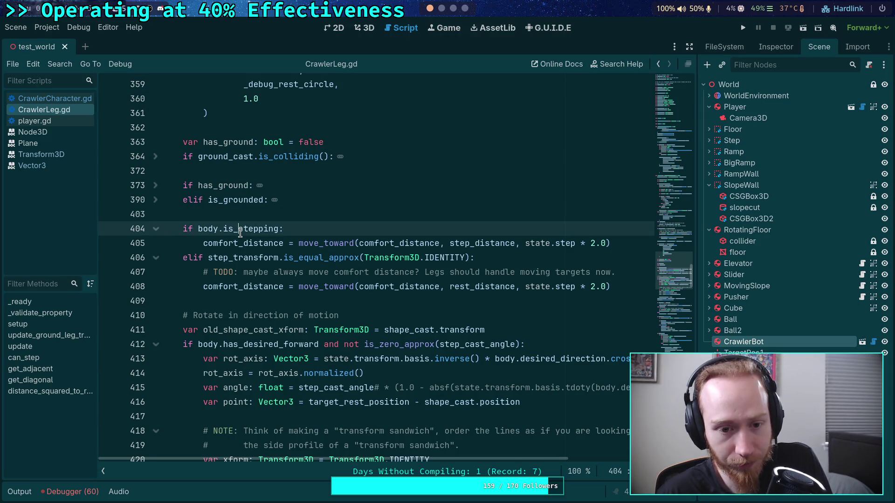
# Open CrawlerCharacter.gd and highlight line 67, where is_stepping is computed
pyautogui.click(51, 99)
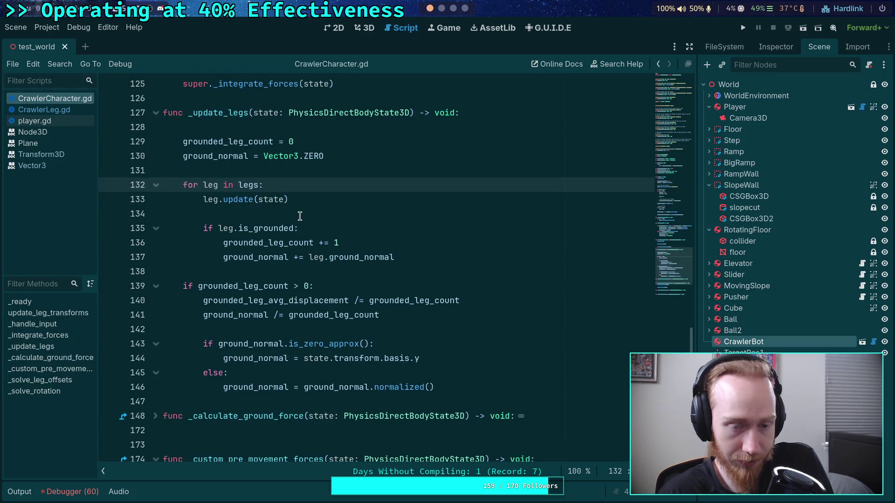
pyautogui.scroll(3, 276, 318)
pyautogui.scroll(5, 275, 318)
pyautogui.scroll(20, 212, 302)
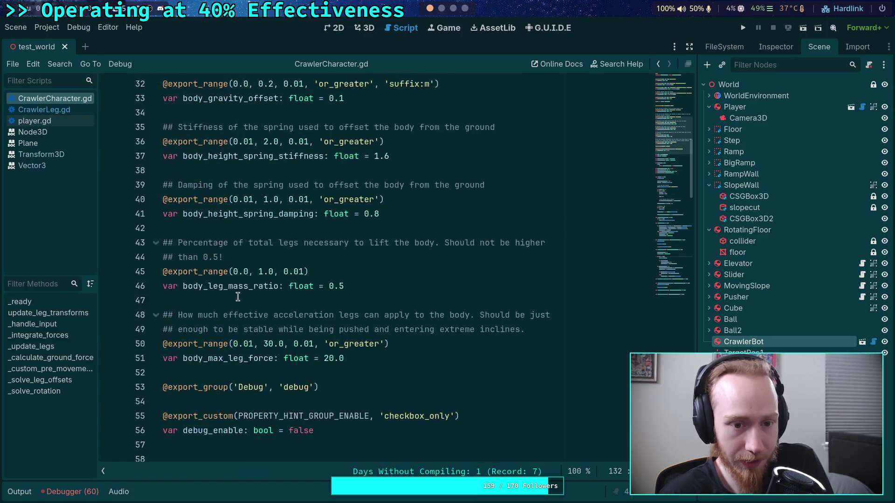
pyautogui.scroll(-6, 237, 297)
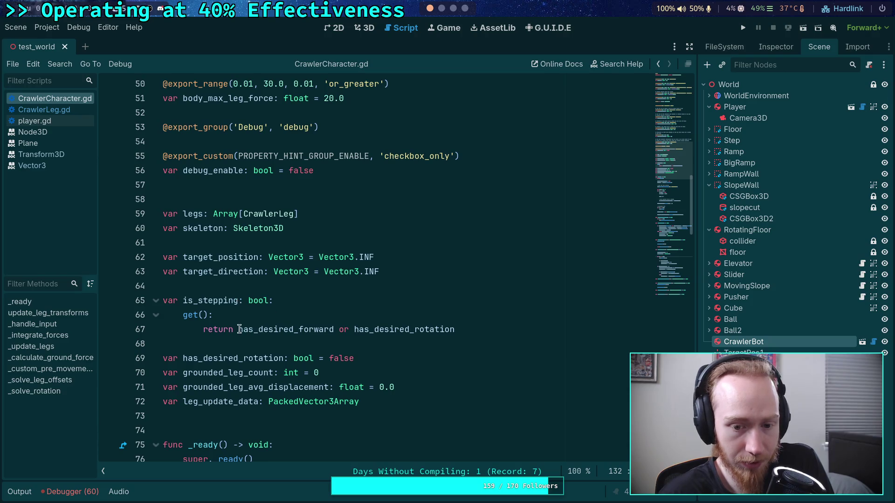
pyautogui.moveTo(239, 329); pyautogui.dragTo(510, 329)
pyautogui.click(449, 340)
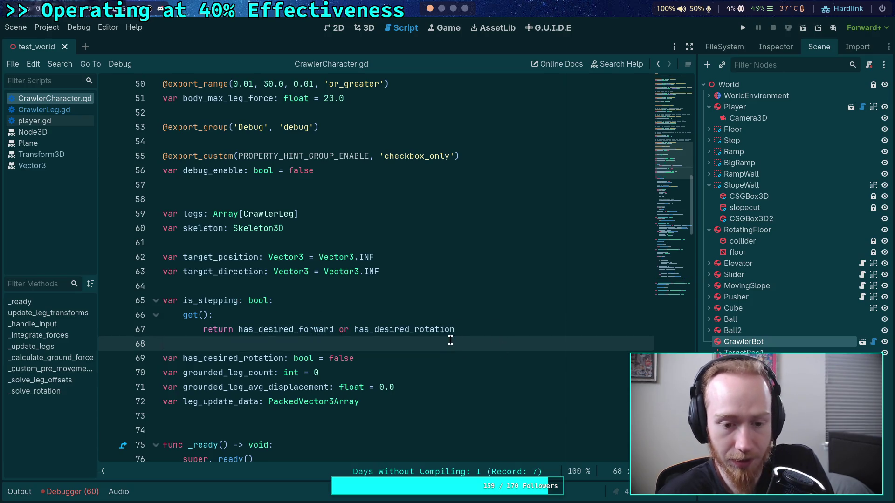
pyautogui.scroll(-6, 447, 328)
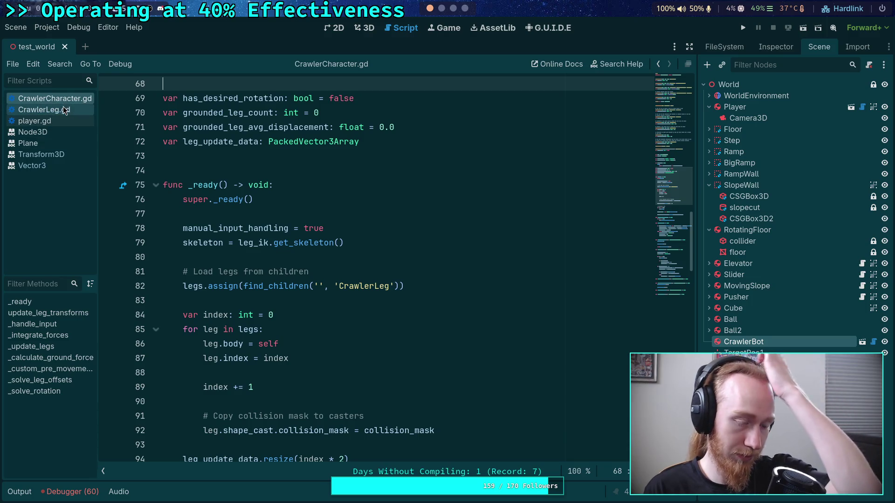
# Return to CrawlerLeg.gd and move through update() to empty line 428
pyautogui.click(64, 110)
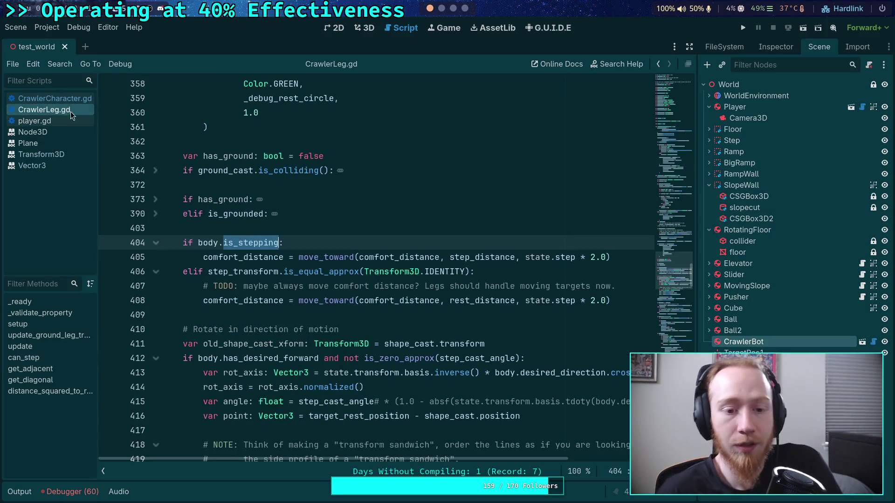
pyautogui.click(254, 224)
pyautogui.scroll(16, 253, 225)
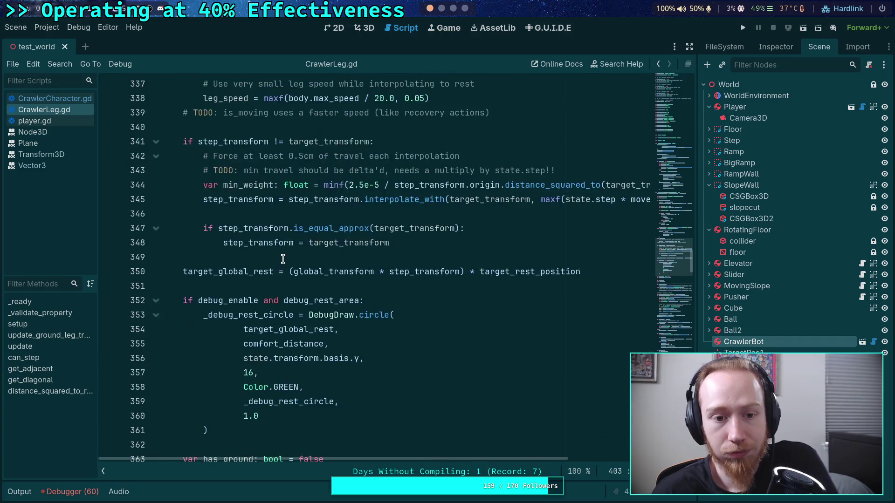
pyautogui.scroll(3, 284, 259)
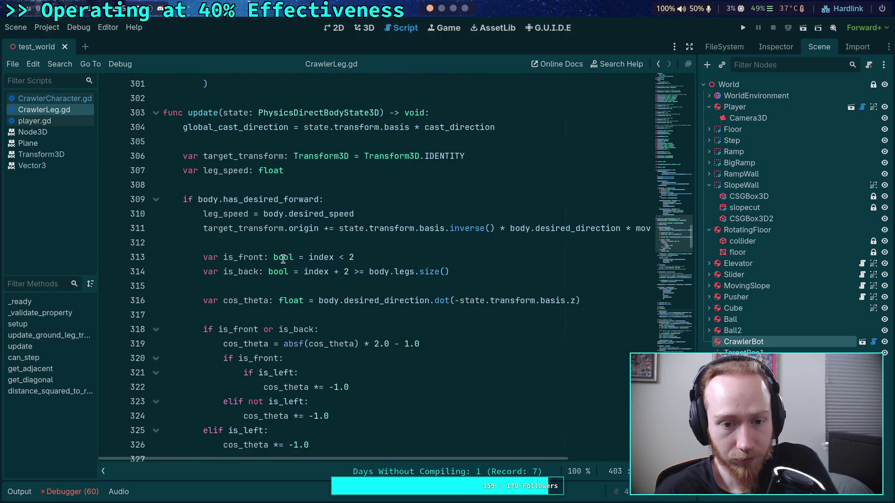
pyautogui.scroll(-13, 283, 260)
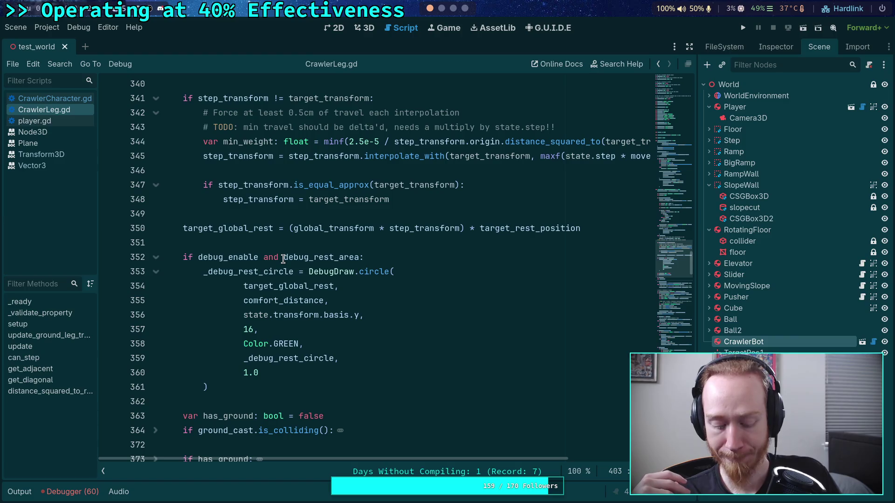
pyautogui.scroll(-20, 283, 259)
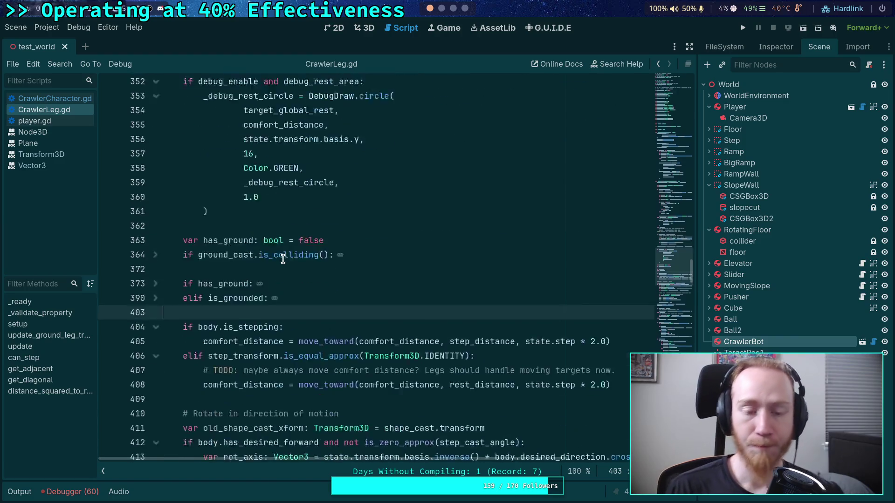
pyautogui.scroll(-2, 277, 300)
pyautogui.click(256, 286)
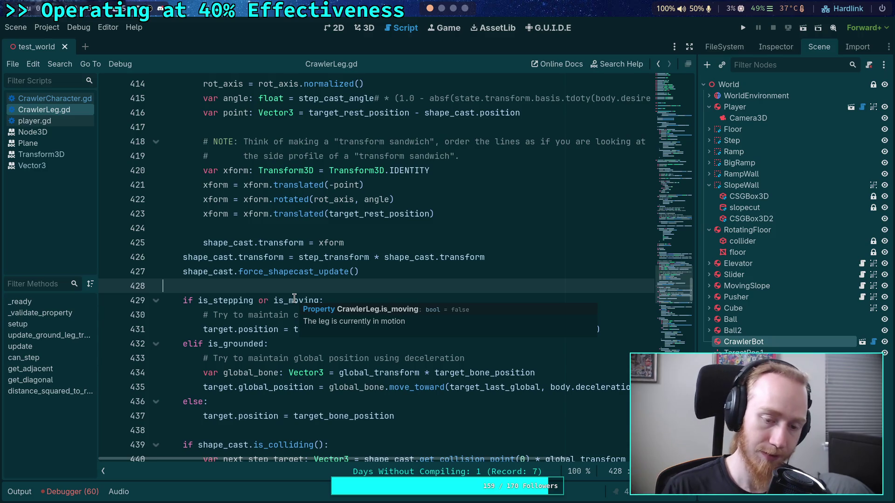
pyautogui.scroll(-20, 293, 289)
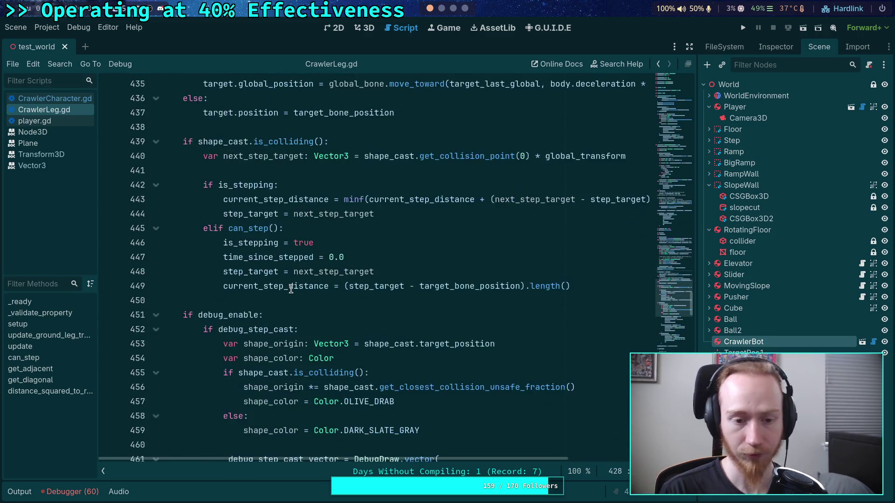
pyautogui.scroll(-16, 302, 293)
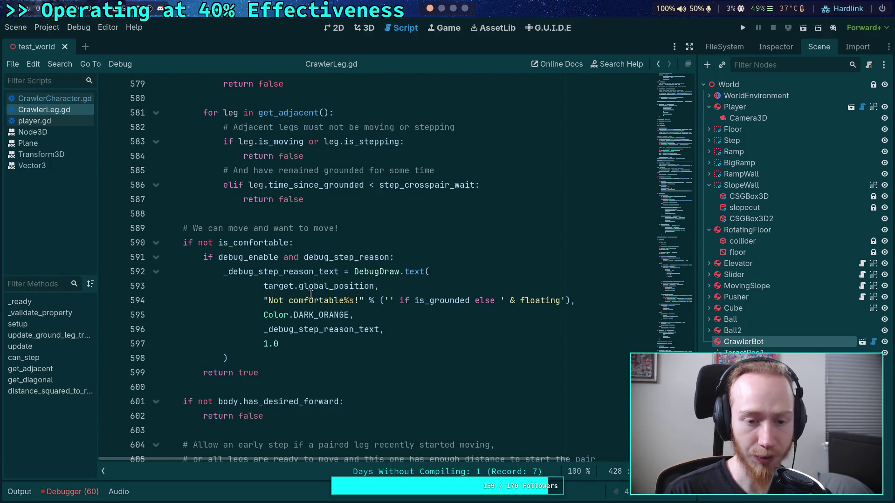
pyautogui.scroll(-4, 311, 295)
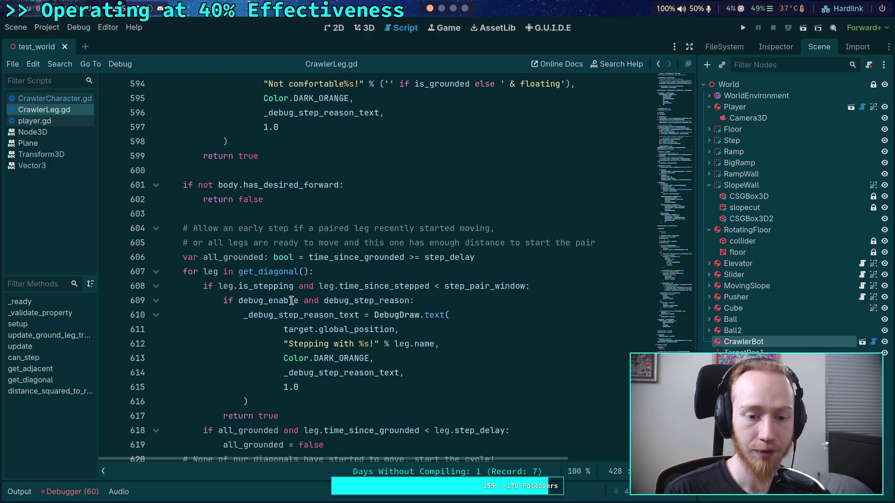
pyautogui.moveTo(217, 286); pyautogui.dragTo(294, 286)
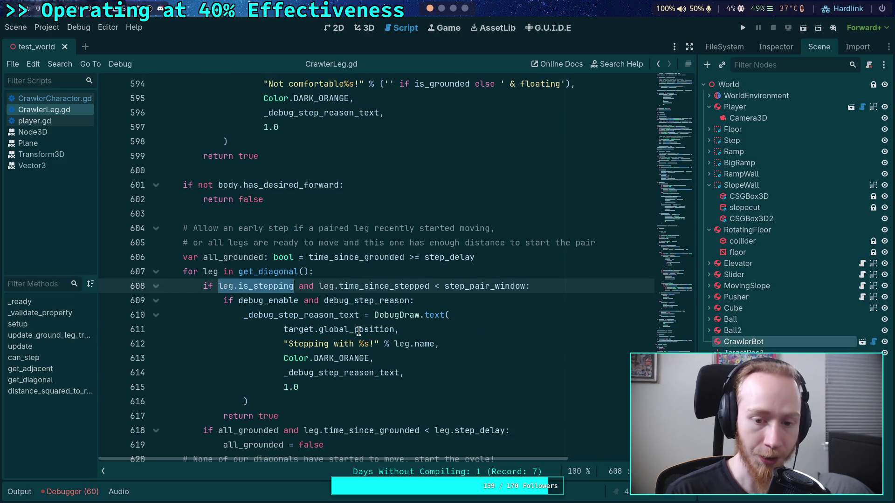
pyautogui.moveTo(526, 286); pyautogui.dragTo(218, 286)
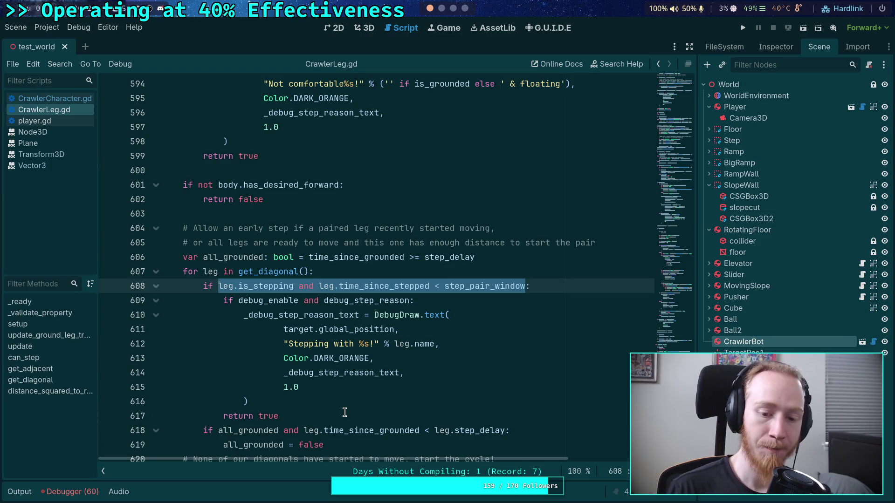
pyautogui.doubleClick(275, 286)
pyautogui.scroll(-3, 411, 376)
pyautogui.scroll(1, 412, 376)
pyautogui.scroll(20, 412, 376)
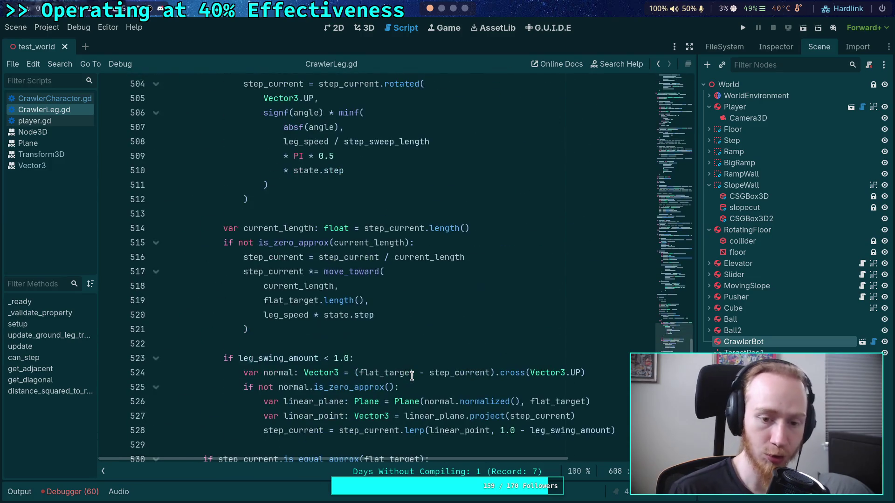
pyautogui.scroll(20, 411, 376)
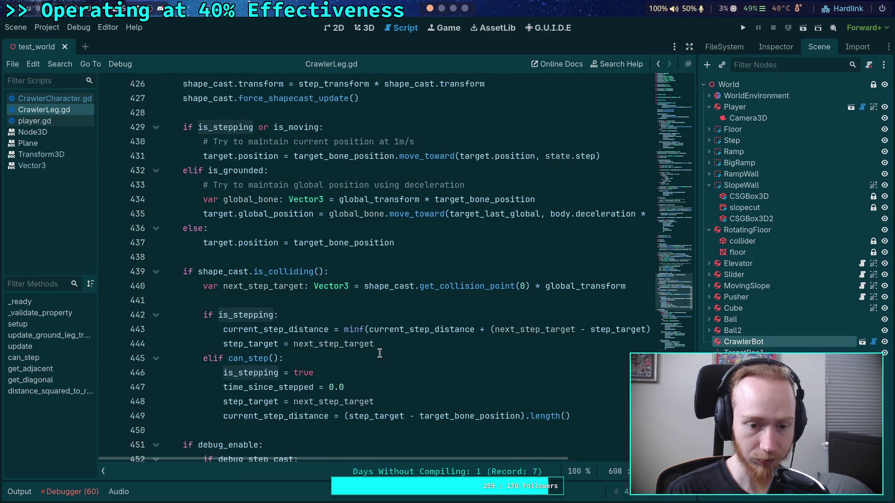
pyautogui.scroll(-1, 296, 327)
pyautogui.scroll(1, 310, 330)
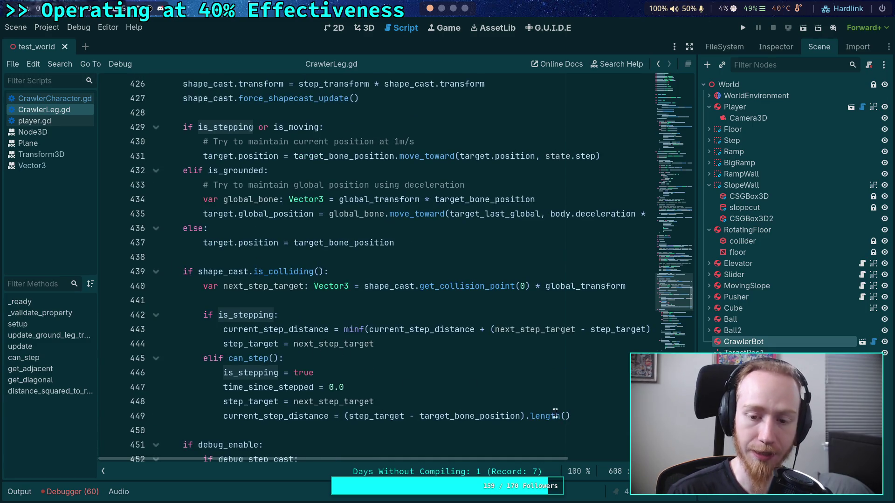
pyautogui.click(588, 415)
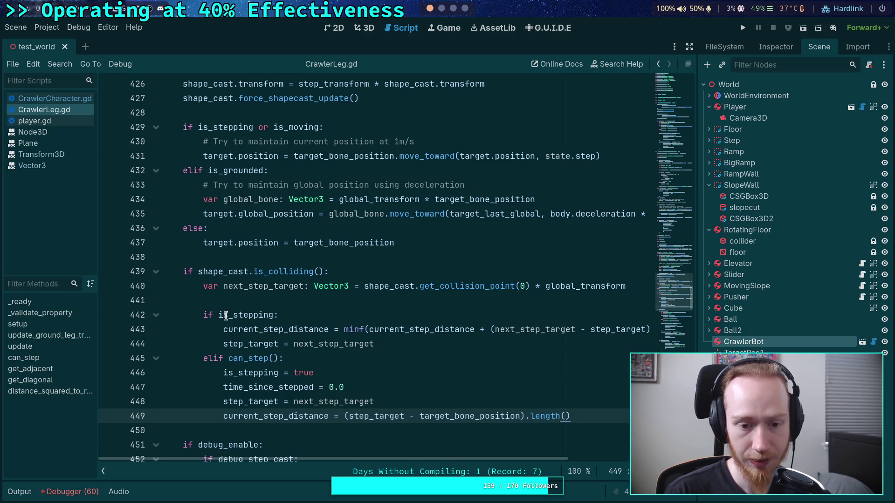
pyautogui.moveTo(226, 316)
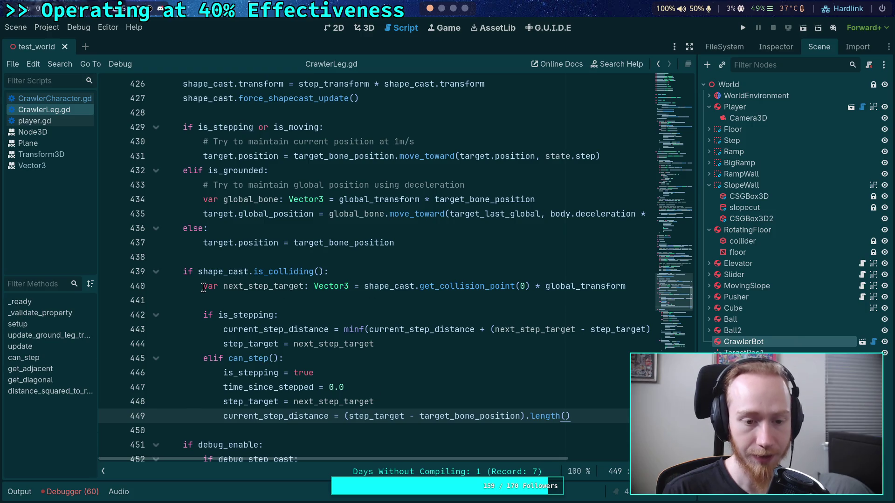
pyautogui.moveTo(183, 272); pyautogui.dragTo(329, 272)
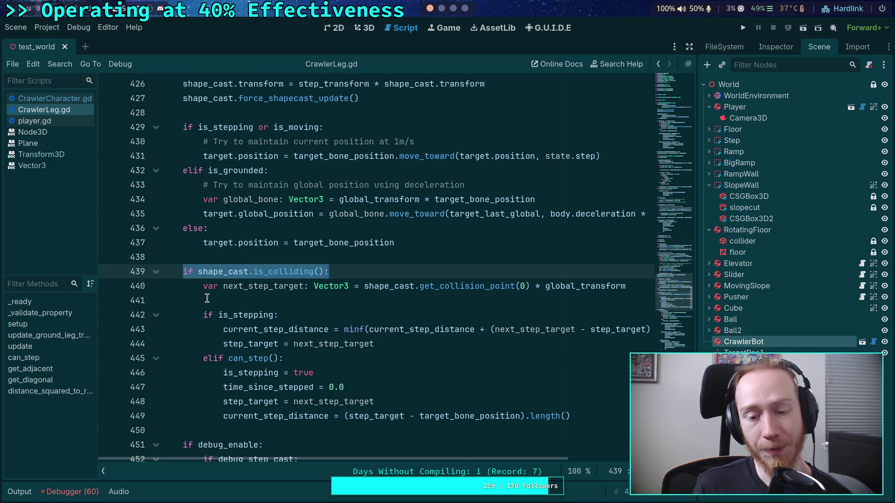
pyautogui.moveTo(204, 285); pyautogui.dragTo(641, 280)
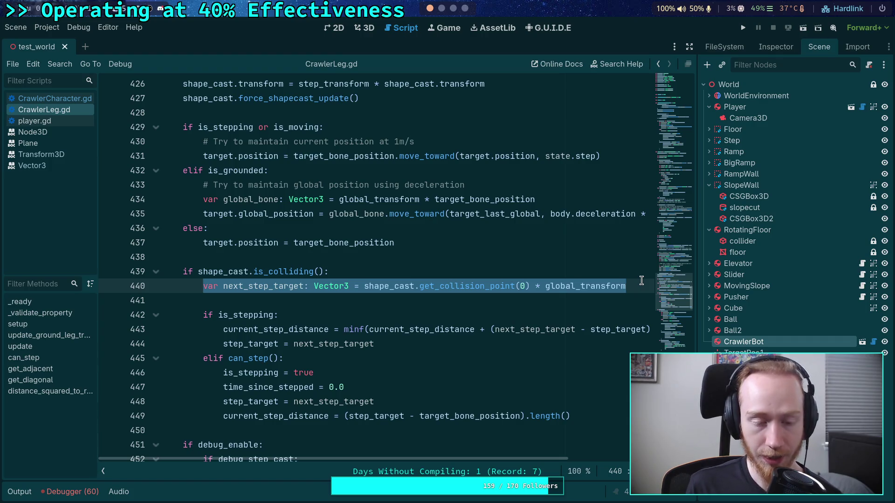
pyautogui.click(409, 268)
pyautogui.scroll(6, 408, 269)
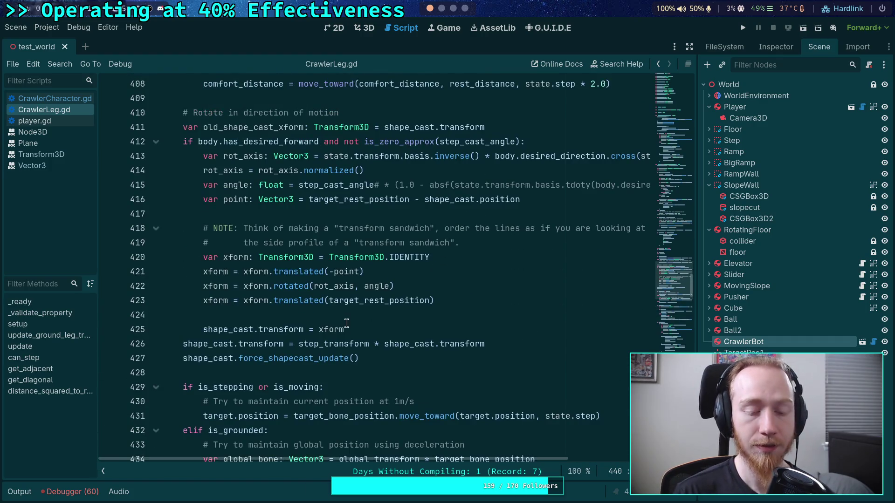
pyautogui.scroll(1, 358, 356)
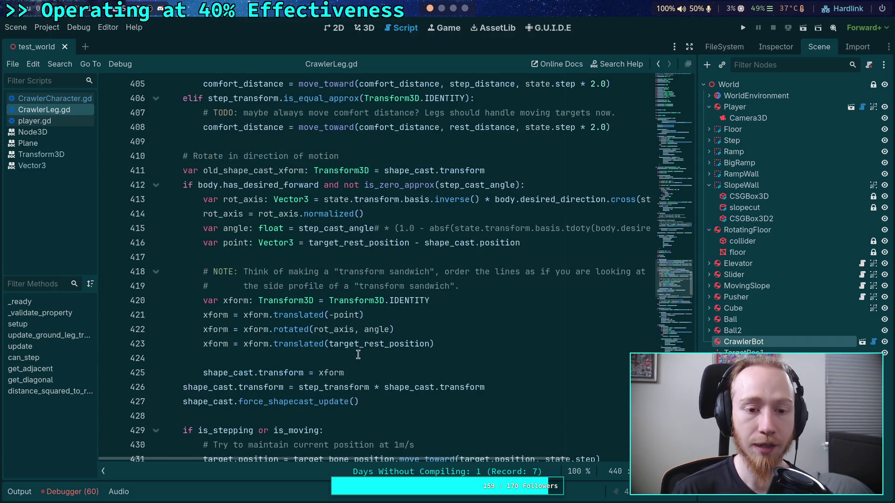
pyautogui.moveTo(378, 402)
pyautogui.mouseDown()
pyautogui.moveTo(205, 301)
pyautogui.moveTo(181, 157)
pyautogui.mouseUp()
pyautogui.scroll(1, 297, 265)
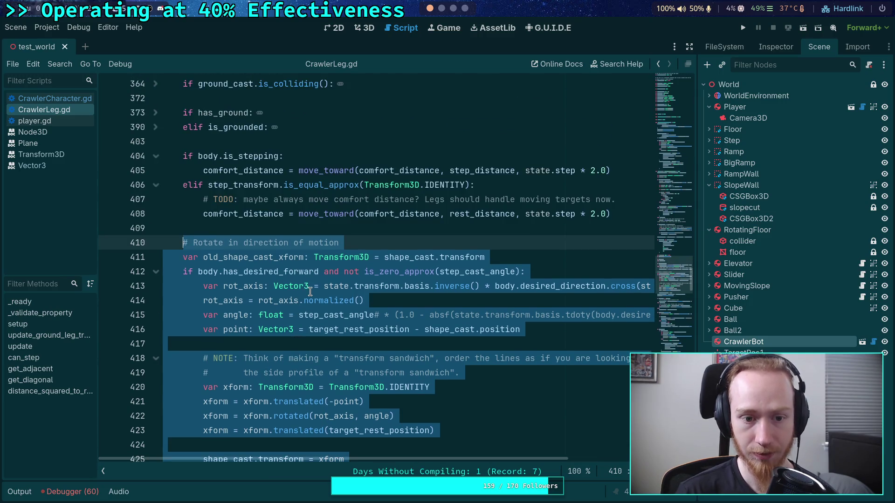
pyautogui.scroll(-1, 392, 335)
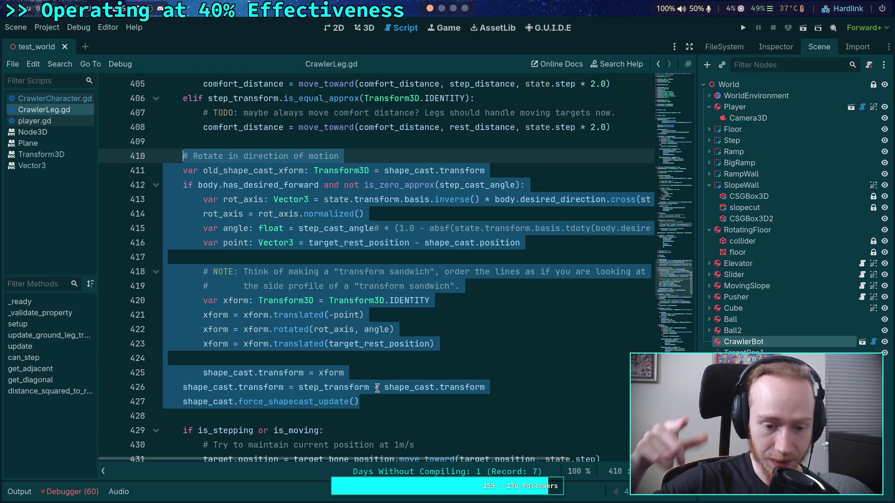
pyautogui.scroll(-5, 377, 387)
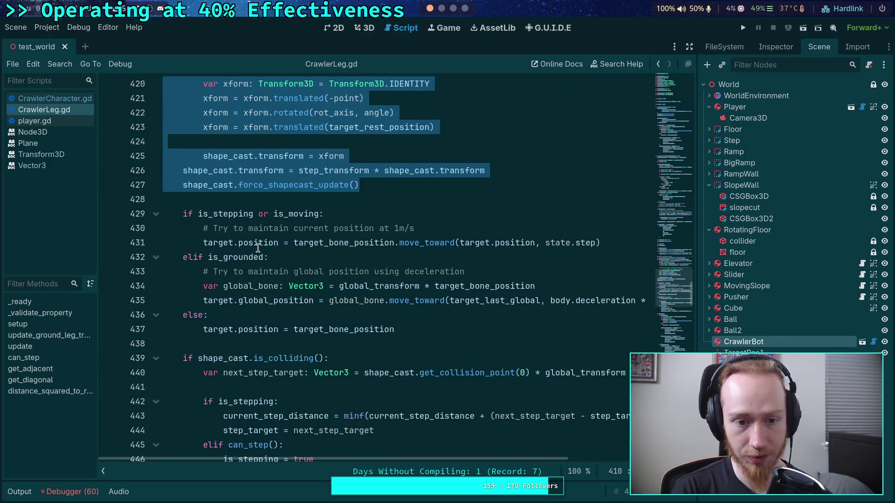
pyautogui.doubleClick(197, 182)
pyautogui.scroll(-3, 276, 270)
pyautogui.scroll(4, 281, 300)
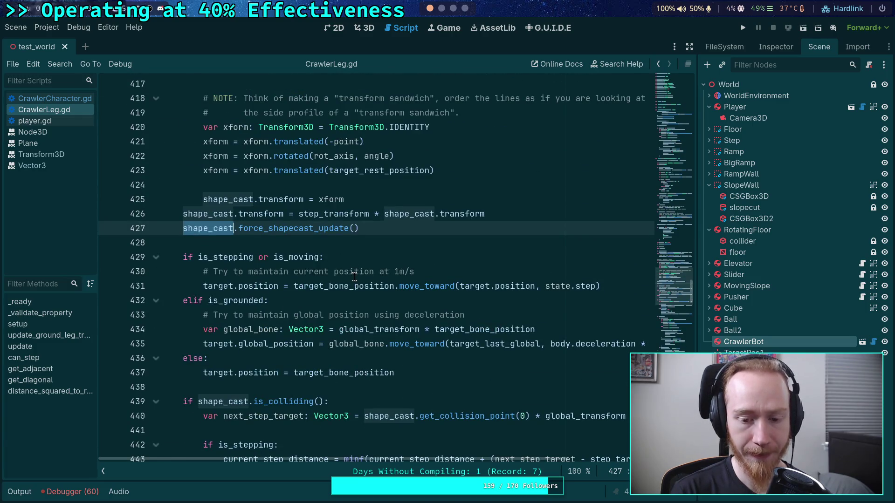
pyautogui.scroll(-8, 354, 277)
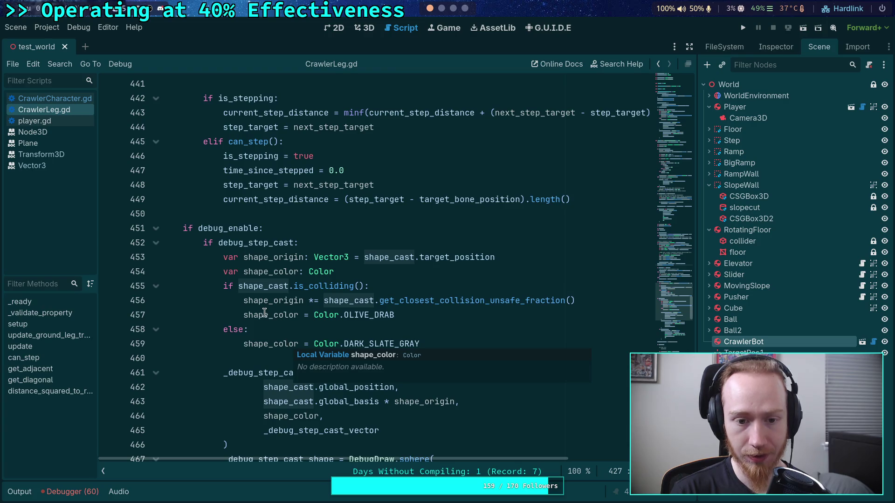
pyautogui.scroll(-6, 268, 315)
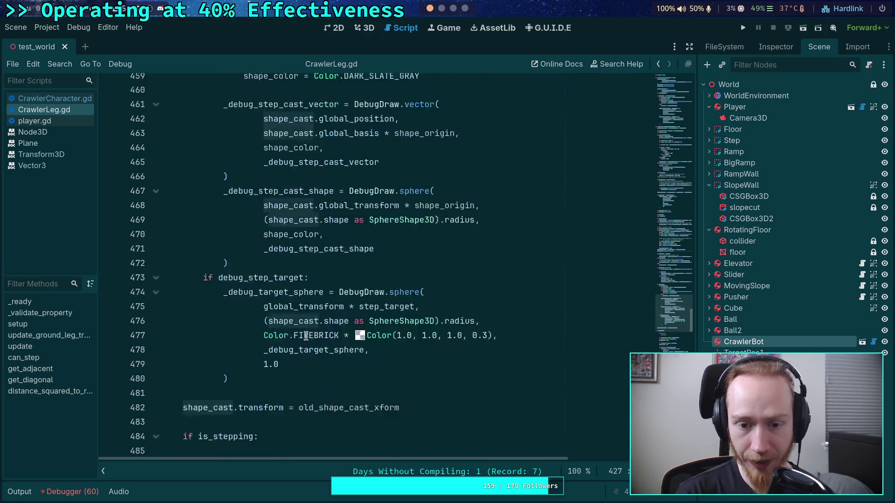
pyautogui.scroll(-1, 307, 331)
pyautogui.scroll(-3, 309, 328)
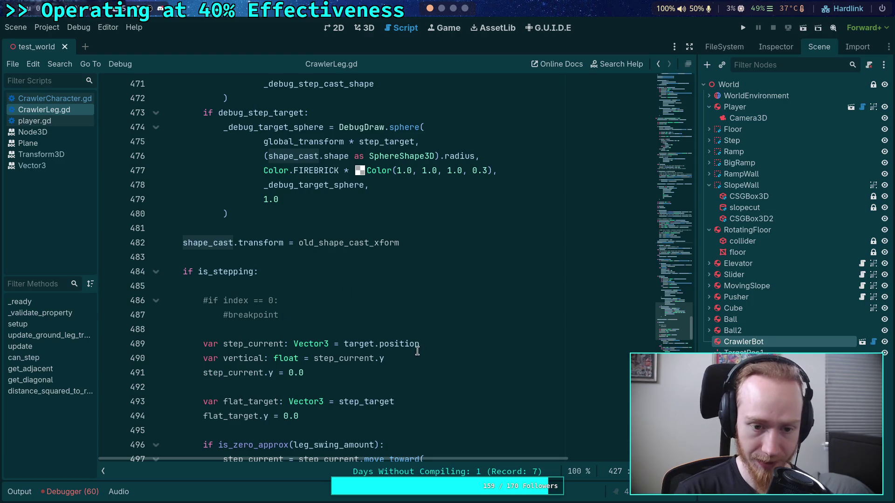
pyautogui.scroll(9, 298, 326)
pyautogui.scroll(20, 342, 325)
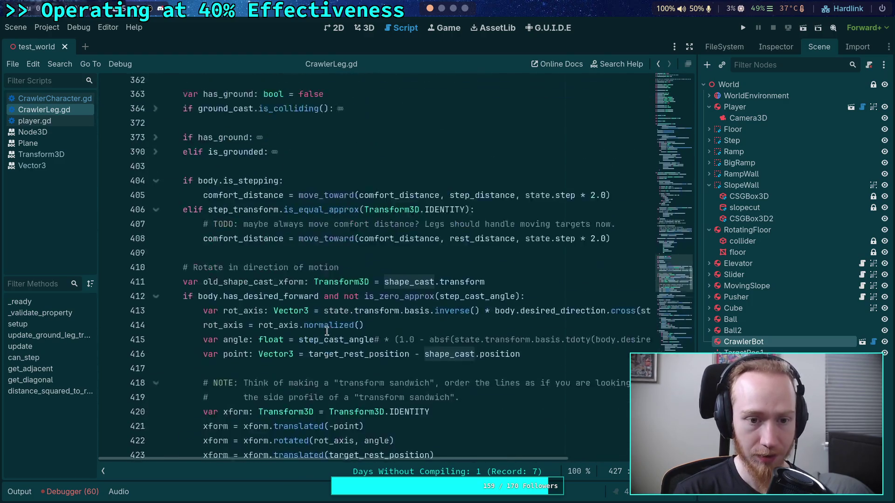
pyautogui.scroll(12, 325, 327)
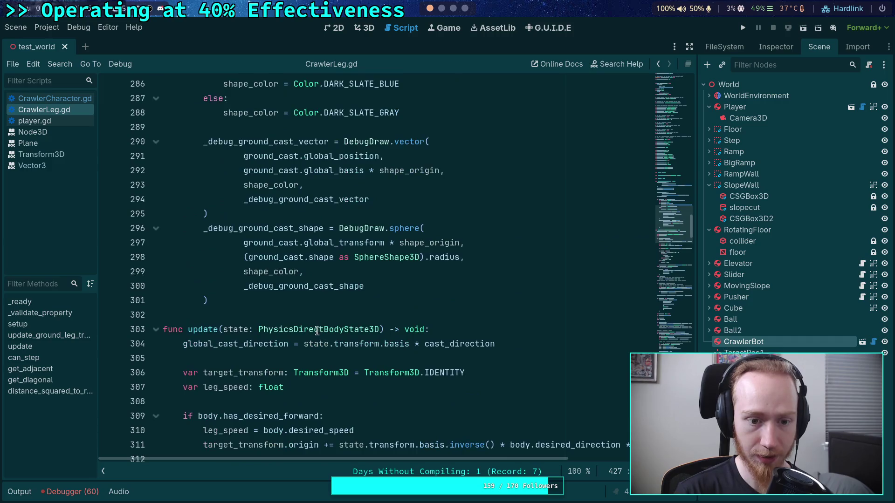
# Declare 'func pre_update(state: PhysicsDirectBodyState3D) -> void:' above update, using autocomplete for the type
pyautogui.click(323, 315)
pyautogui.press('Return')
pyautogui.press('Return')
pyautogui.write('func')
pyautogui.scroll(-14, 402, 266)
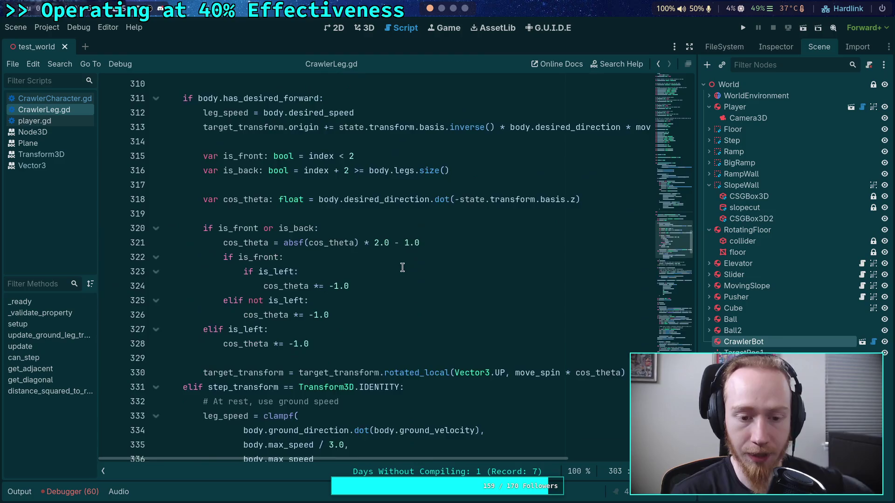
pyautogui.scroll(19, 304, 289)
pyautogui.scroll(-4, 301, 299)
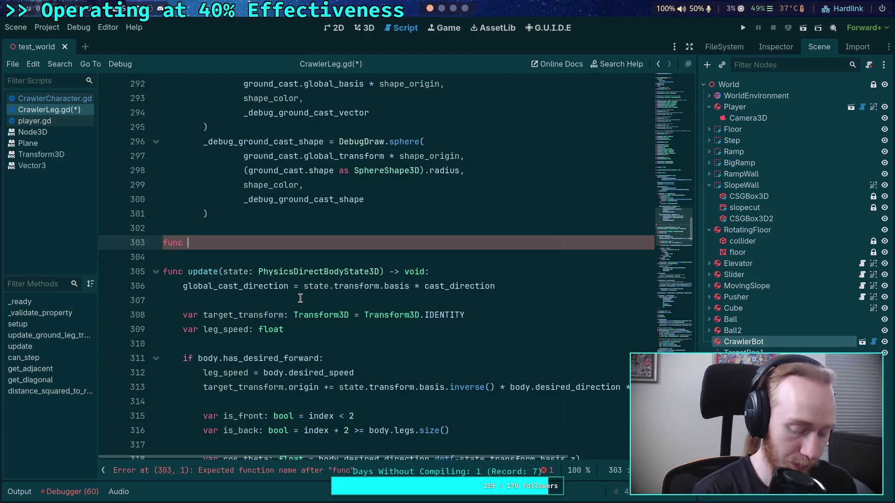
pyautogui.write('pre_')
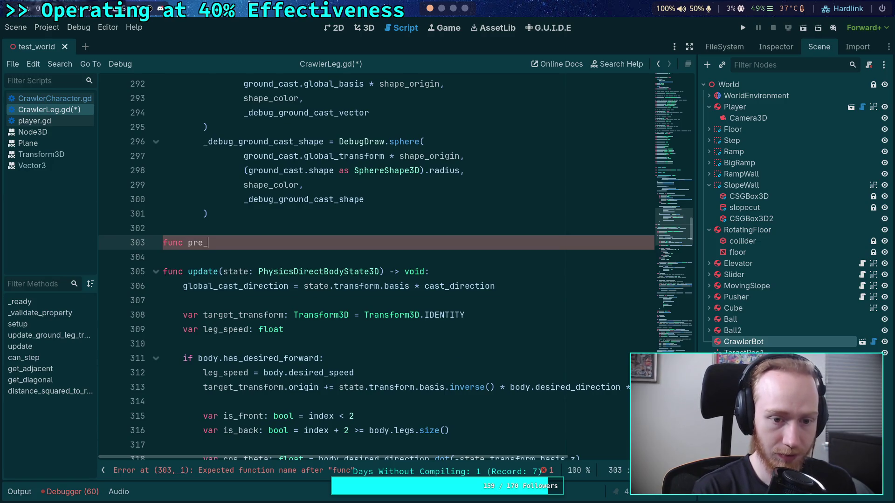
pyautogui.write('update(state: ')
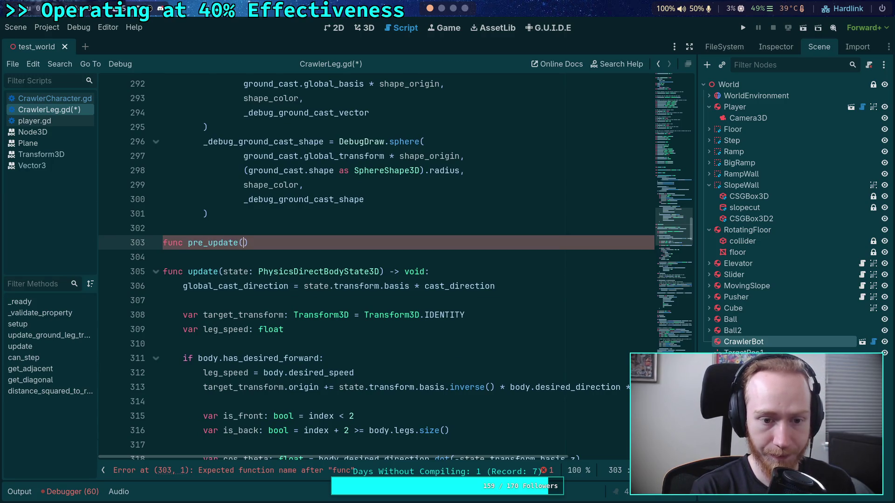
pyautogui.write('PhysicsDir')
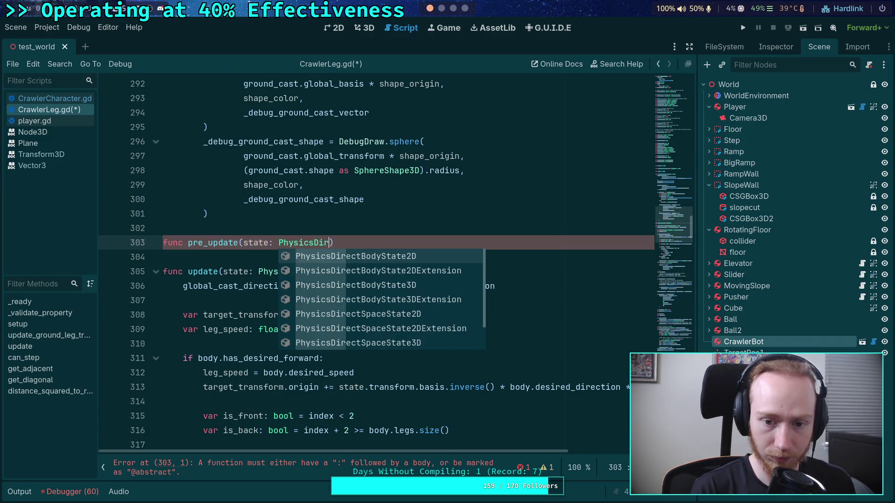
pyautogui.press('Down')
pyautogui.press('Down')
pyautogui.press('Return')
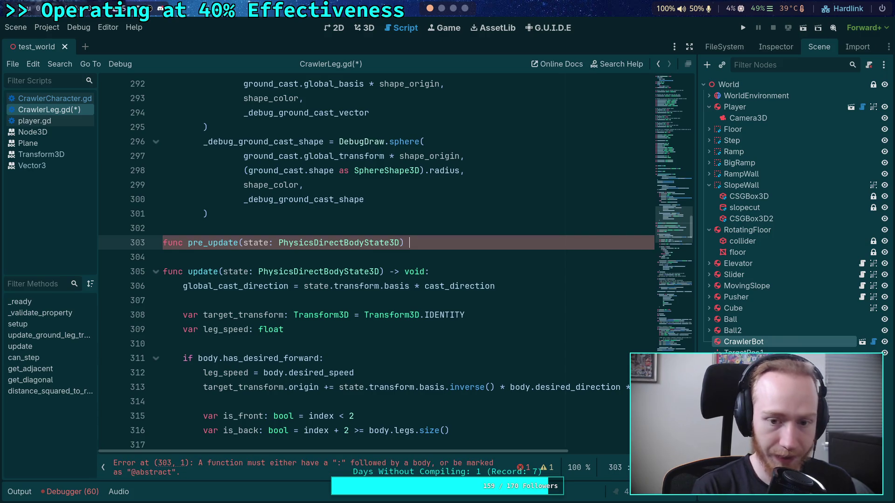
pyautogui.write('-s')
pyautogui.write(' void:')
# Fold the setup function to tidy the script view
pyautogui.scroll(20, 276, 321)
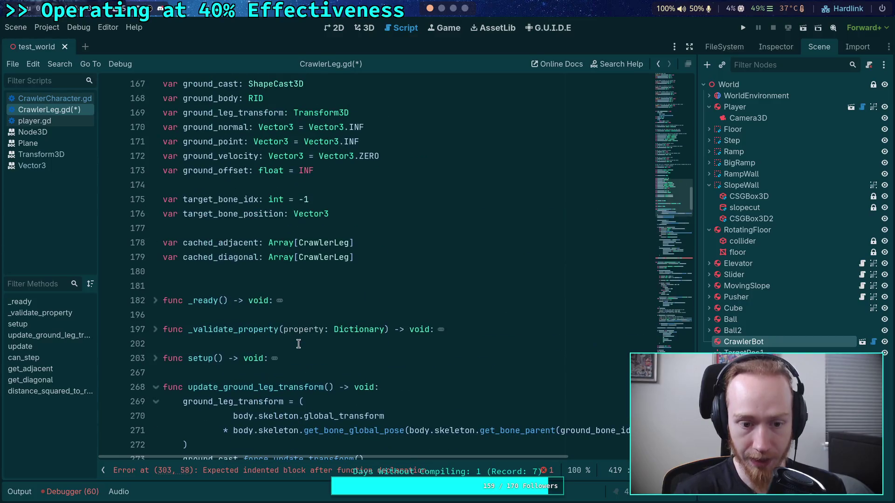
pyautogui.click(153, 362)
pyautogui.scroll(-20, 331, 372)
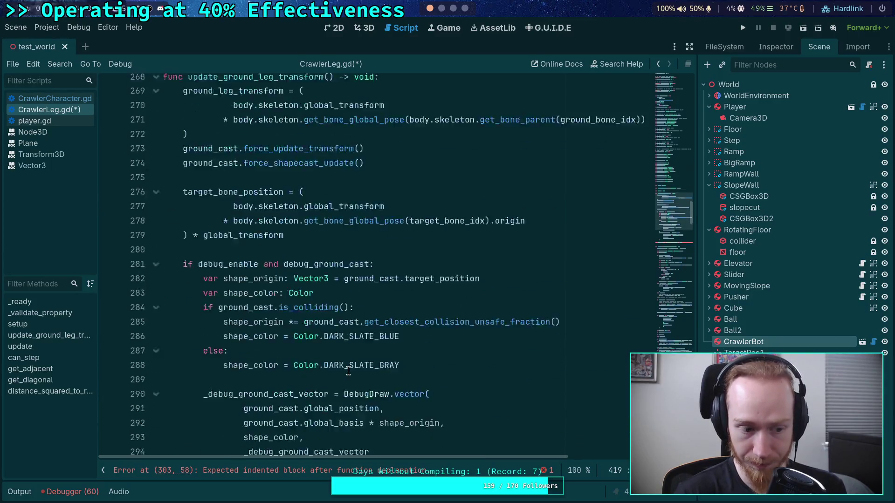
pyautogui.scroll(-14, 348, 371)
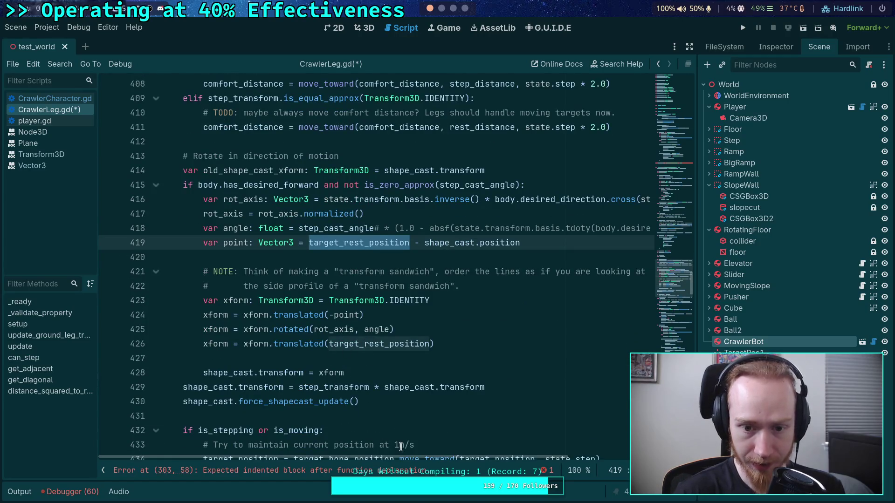
pyautogui.moveTo(402, 455)
pyautogui.mouseDown()
pyautogui.moveTo(417, 453)
pyautogui.moveTo(401, 454)
pyautogui.mouseUp()
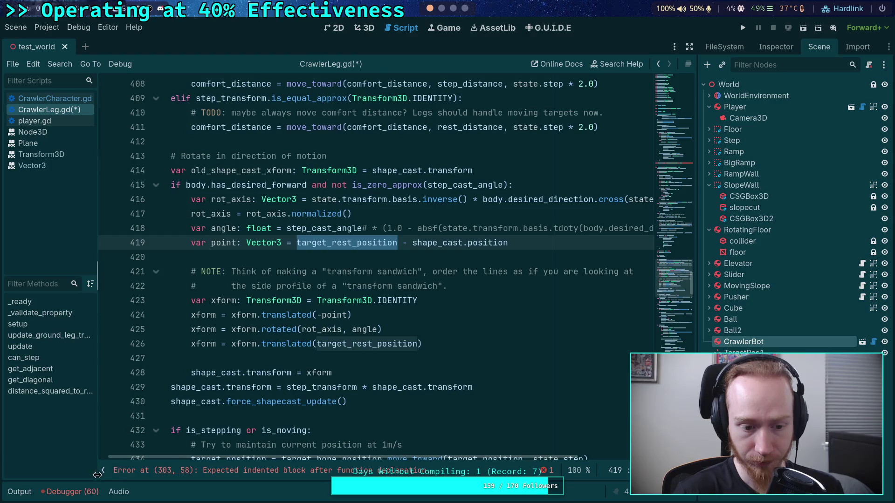
# Hide the scripts and methods panel to widen the code area
pyautogui.click(103, 470)
pyautogui.moveTo(205, 460)
pyautogui.mouseDown()
pyautogui.moveTo(246, 453)
pyautogui.moveTo(208, 452)
pyautogui.mouseUp()
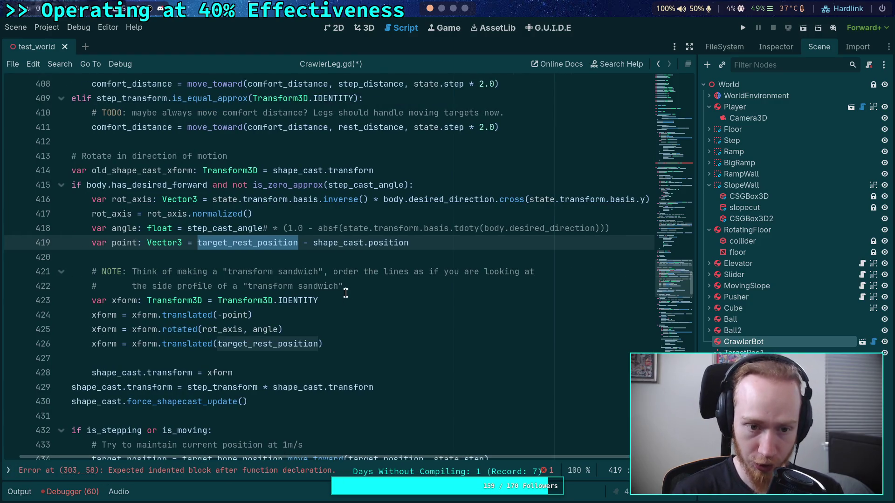
pyautogui.scroll(-2, 342, 280)
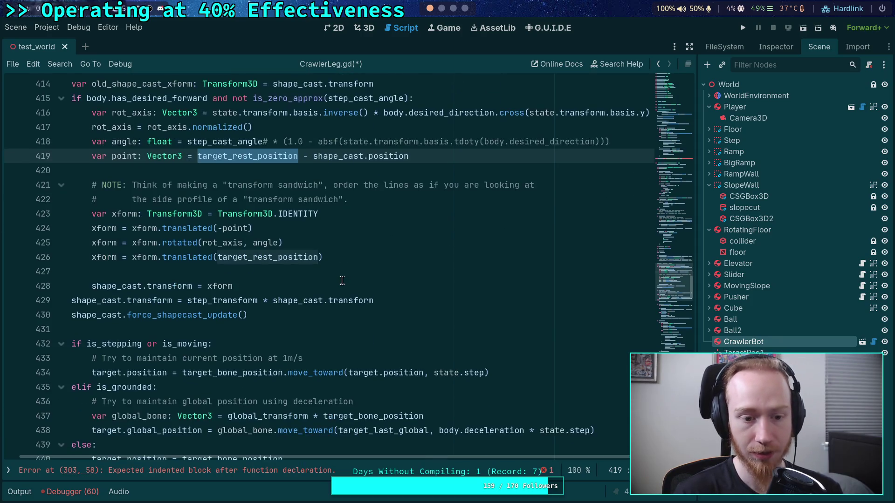
pyautogui.moveTo(340, 457); pyautogui.dragTo(264, 465)
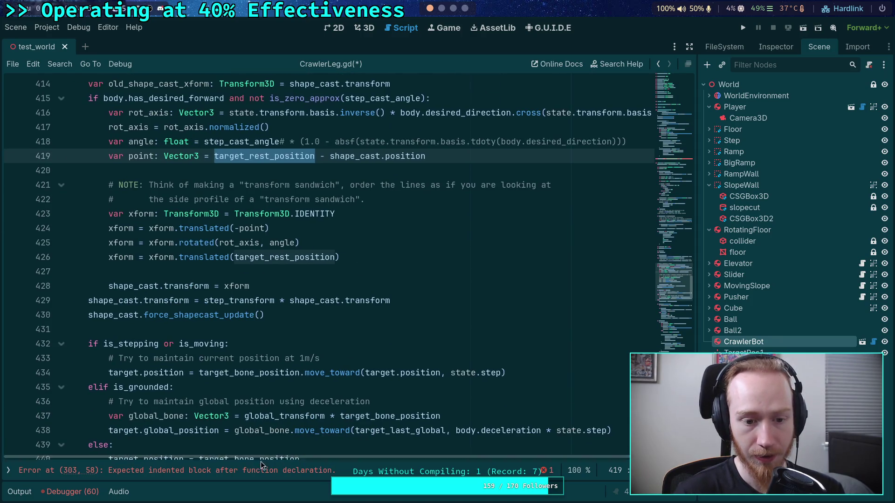
pyautogui.scroll(-1, 257, 345)
pyautogui.scroll(-4, 275, 326)
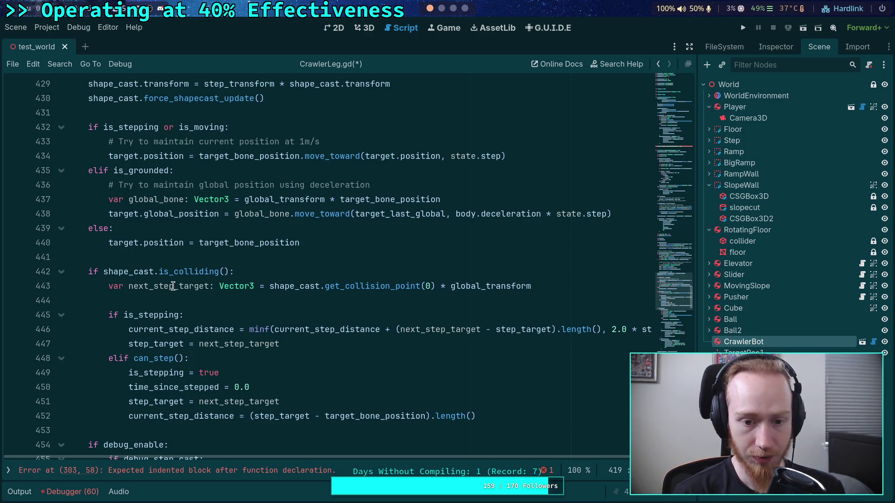
pyautogui.scroll(12, 173, 286)
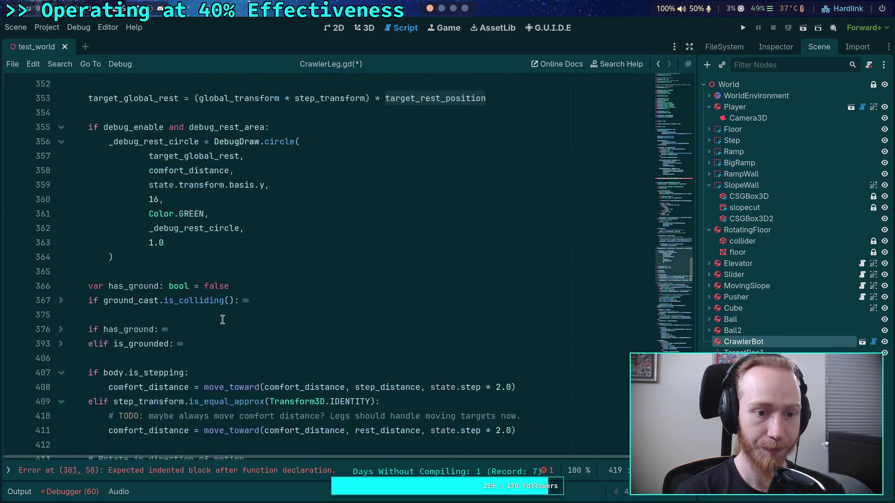
pyautogui.scroll(-3, 224, 316)
pyautogui.scroll(-11, 223, 316)
# Copy the if shape_cast.is_colliding() check into the pre_update body
pyautogui.moveTo(88, 315)
pyautogui.mouseDown()
pyautogui.moveTo(572, 321)
pyautogui.moveTo(583, 329)
pyautogui.mouseUp()
pyautogui.rightClick(240, 324)
pyautogui.click(273, 360)
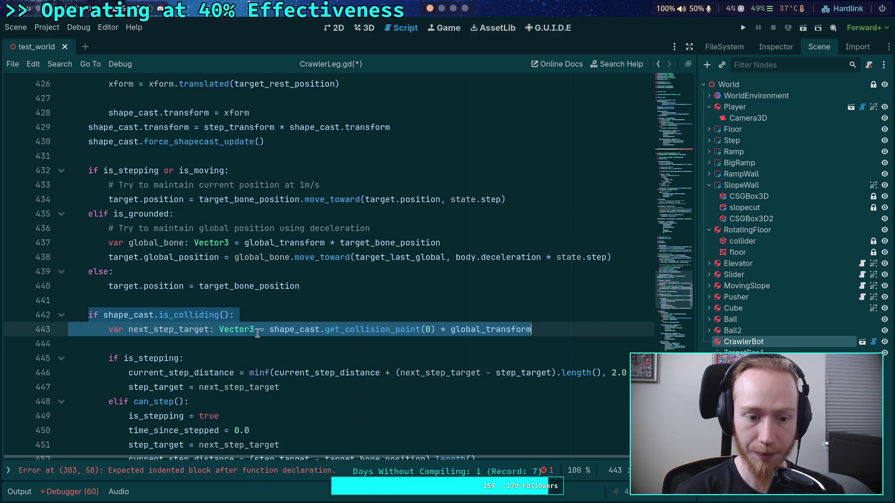
pyautogui.scroll(10, 237, 312)
pyautogui.scroll(20, 238, 313)
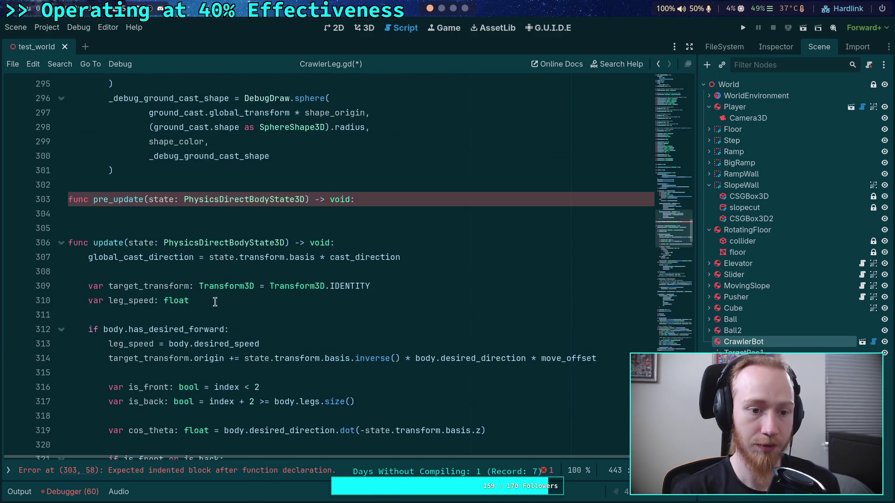
pyautogui.click(225, 214)
pyautogui.hotkey('ctrl', 'v')
# Select the whole rotate-in-direction-of-motion block in update
pyautogui.scroll(-7, 287, 241)
pyautogui.scroll(-15, 287, 241)
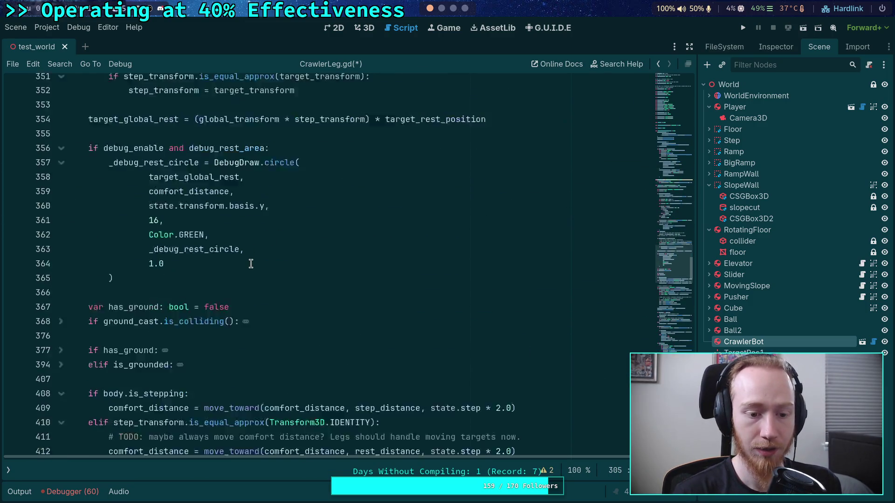
pyautogui.scroll(-20, 238, 258)
pyautogui.scroll(2, 224, 261)
pyautogui.moveTo(271, 327)
pyautogui.mouseDown()
pyautogui.moveTo(107, 245)
pyautogui.moveTo(69, 171)
pyautogui.mouseUp()
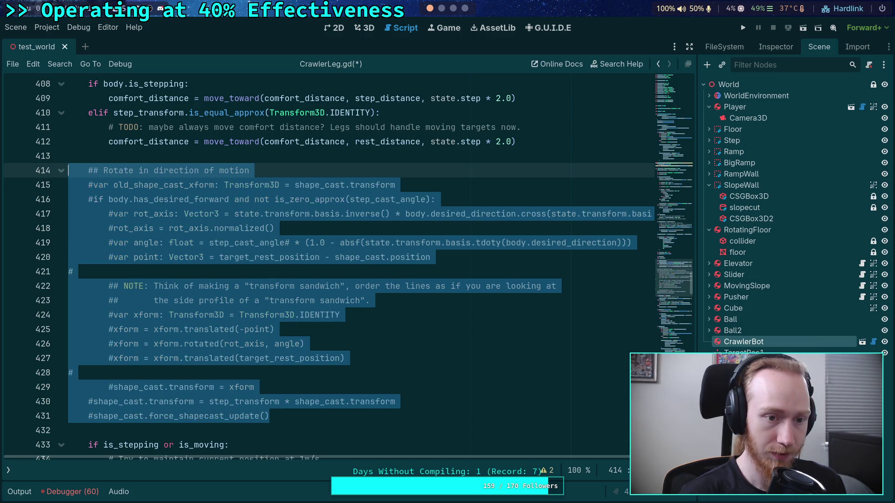
# Move the rotation block into pre_update and unindent its 'Rotate in direction of motion' comment
pyautogui.press('BackSpace')
pyautogui.press('BackSpace')
pyautogui.press('BackSpace')
pyautogui.scroll(20, 362, 252)
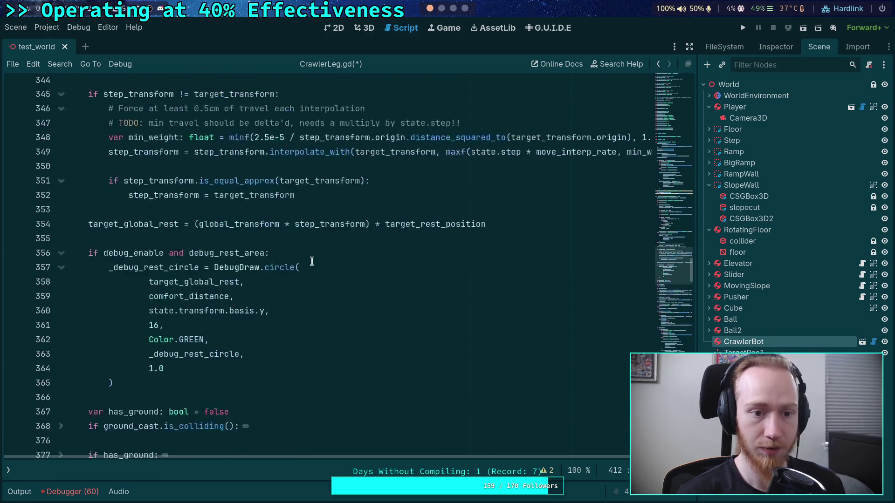
pyautogui.click(361, 250)
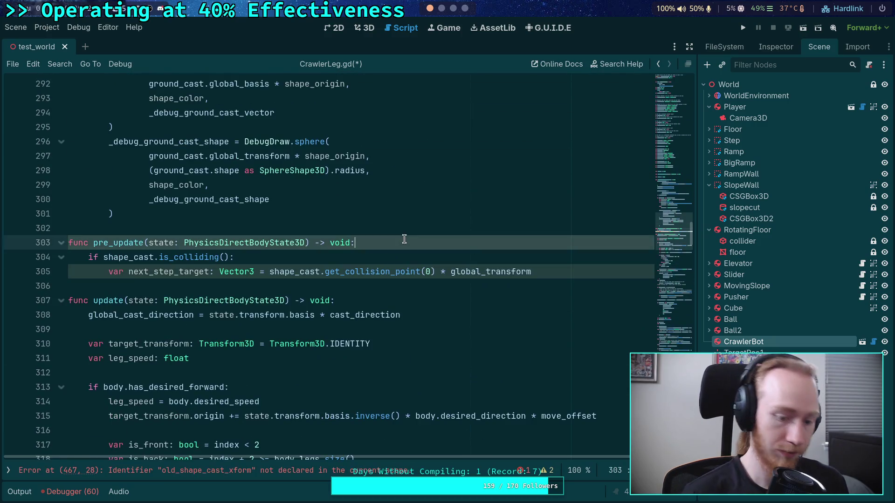
pyautogui.press('Return')
pyautogui.hotkey('ctrl', 'v')
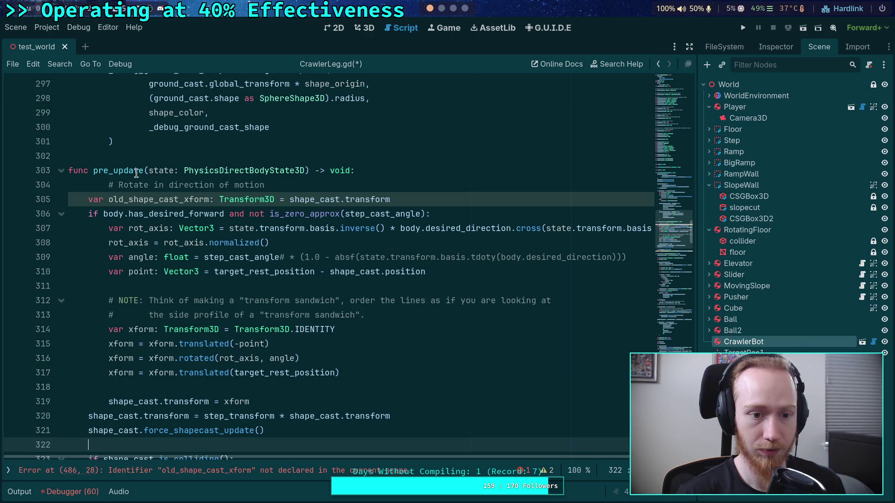
pyautogui.click(144, 187)
pyautogui.hotkey('shift', 'Tab')
# Make next_step_target a plain assignment by removing 'var' and ': Vector3'
pyautogui.scroll(-6, 403, 317)
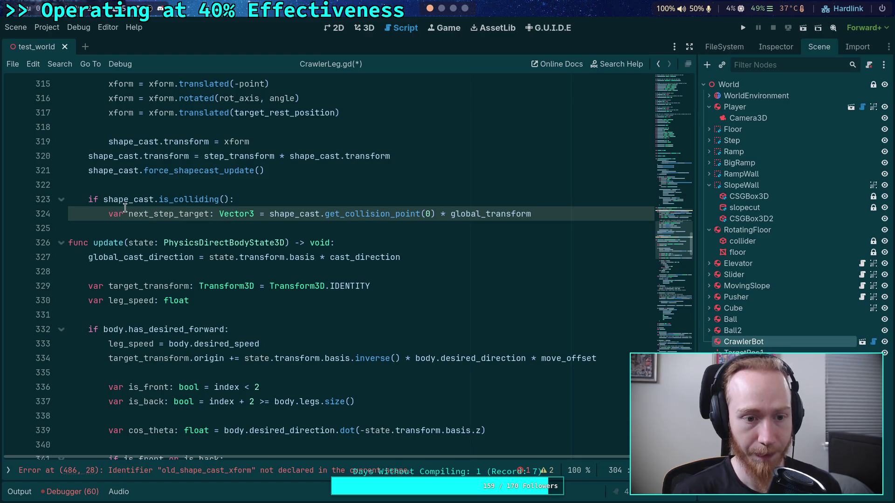
pyautogui.doubleClick(116, 214)
pyautogui.press('BackSpace')
pyautogui.press('Delete')
pyautogui.moveTo(188, 214); pyautogui.dragTo(234, 213)
pyautogui.press('BackSpace')
pyautogui.scroll(5, 317, 254)
pyautogui.scroll(20, 315, 281)
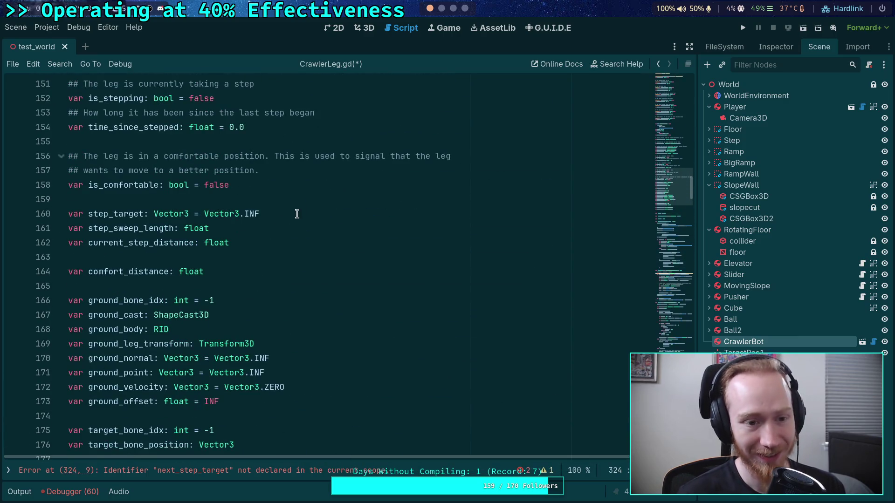
# Add member 'var next_step_target: Vector3 = Vector3.INF' below current_step_distance
pyautogui.click(290, 212)
pyautogui.press('Down')
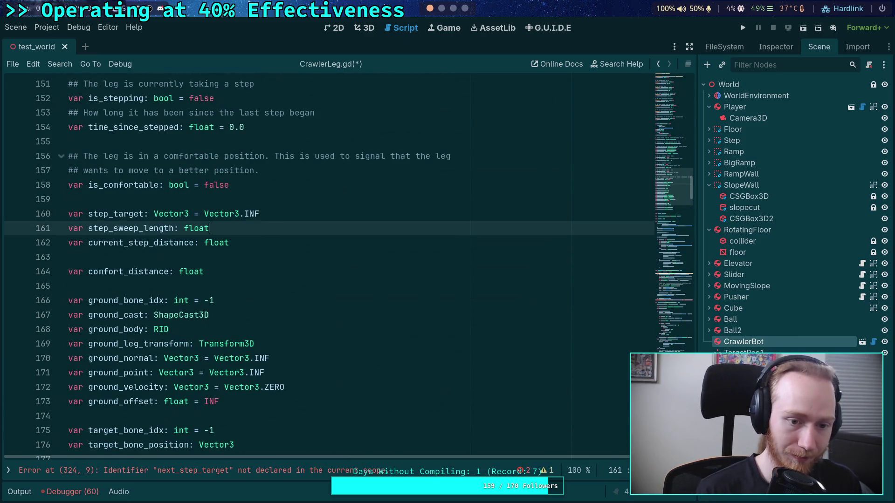
pyautogui.press('Down')
pyautogui.press('Return')
pyautogui.write('var ne')
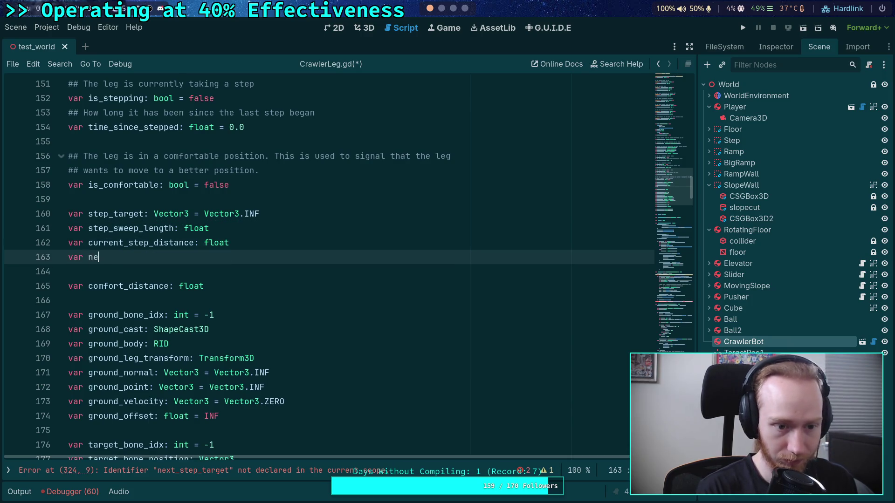
pyautogui.write('xt_step_tare')
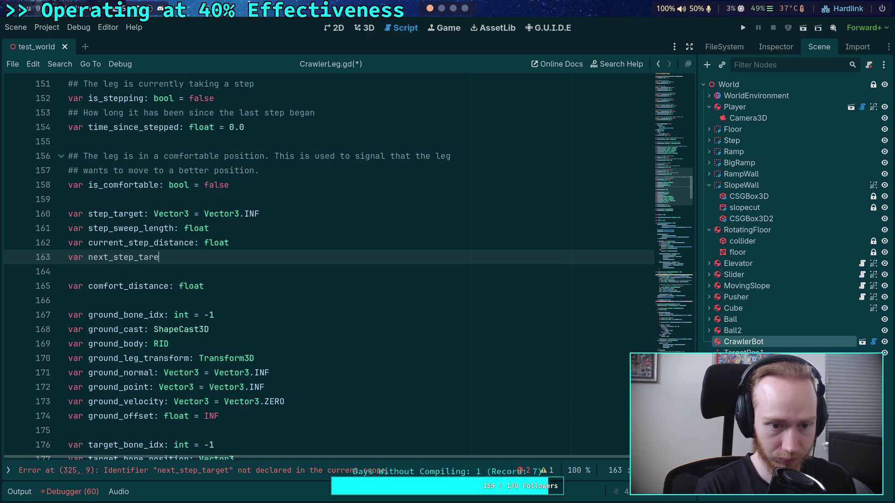
pyautogui.press('BackSpace')
pyautogui.write('get: Vector3 = Vec')
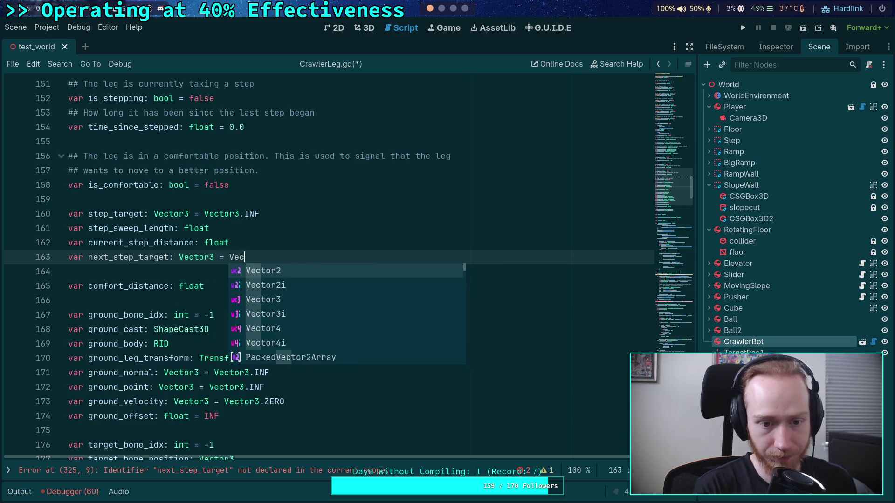
pyautogui.write('tor3p.INF')
pyautogui.scroll(-20, 231, 237)
pyautogui.scroll(-4, 231, 237)
pyautogui.scroll(-11, 274, 252)
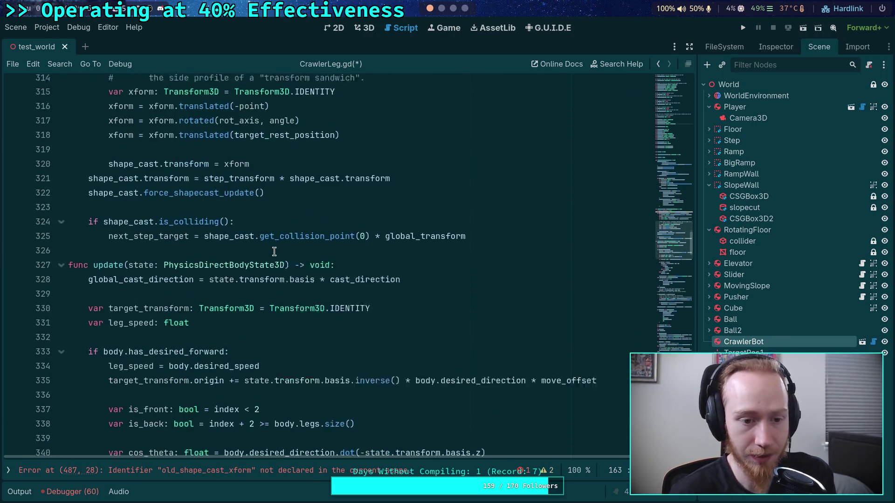
pyautogui.scroll(-5, 188, 255)
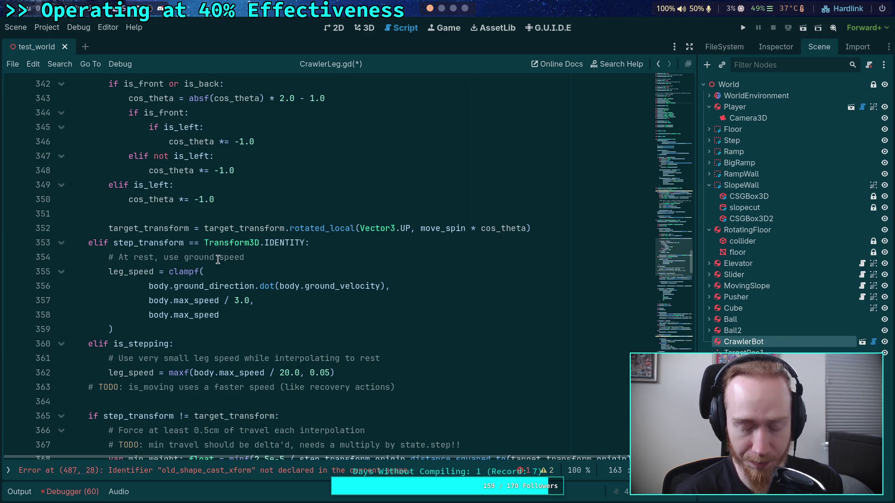
pyautogui.scroll(-6, 218, 258)
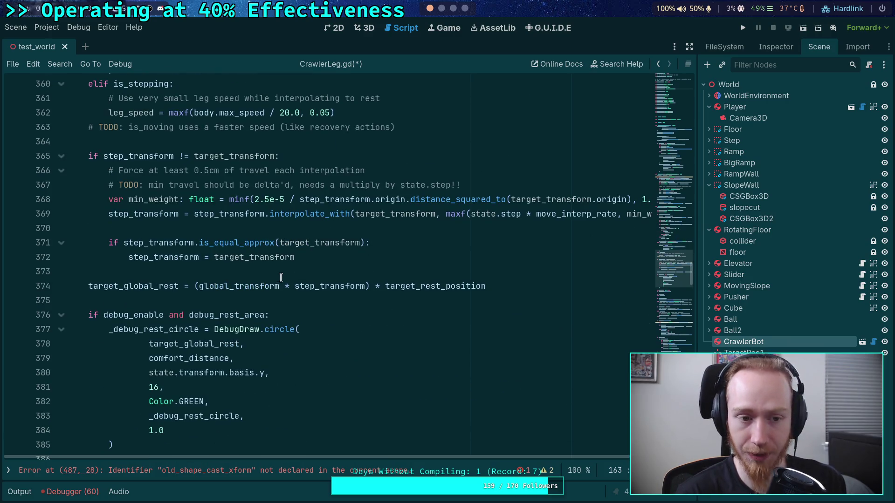
# Delete update's duplicate next_step_target declaration and its blank line, then highlight next_step_target's uses
pyautogui.scroll(6, 164, 224)
pyautogui.scroll(-8, 164, 225)
pyautogui.scroll(20, 165, 224)
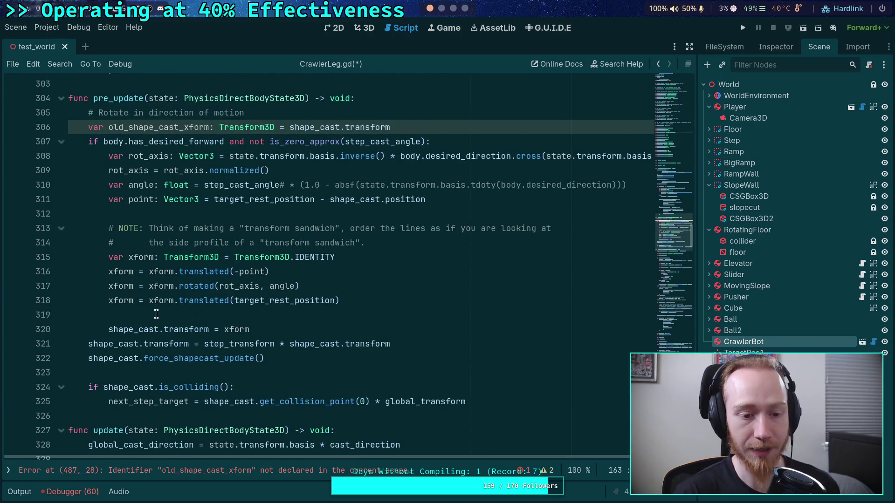
pyautogui.scroll(-3, 135, 266)
pyautogui.click(474, 271)
pyautogui.scroll(-20, 475, 271)
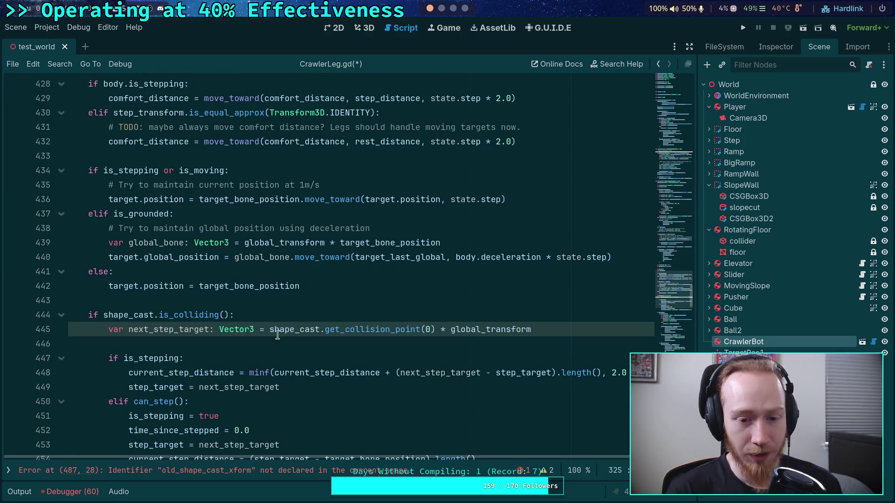
pyautogui.moveTo(556, 328); pyautogui.dragTo(555, 319)
pyautogui.press('BackSpace')
pyautogui.press('Delete')
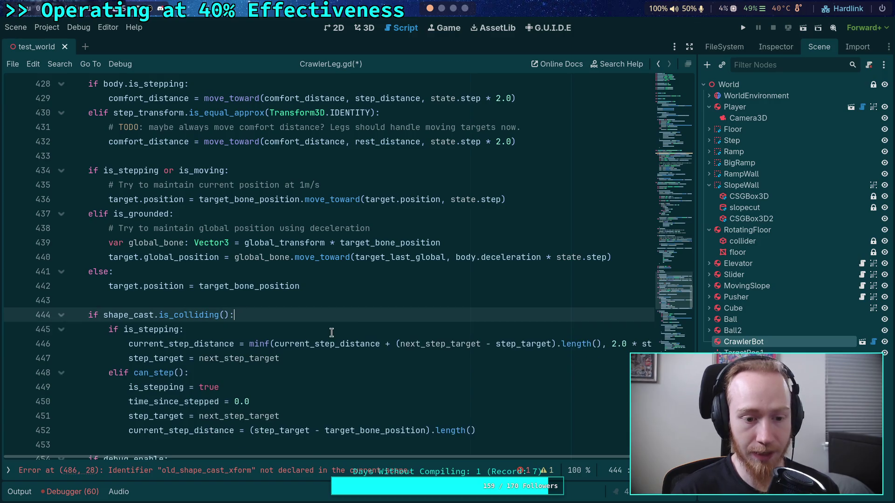
pyautogui.scroll(-2, 357, 331)
pyautogui.click(450, 257)
pyautogui.doubleClick(450, 258)
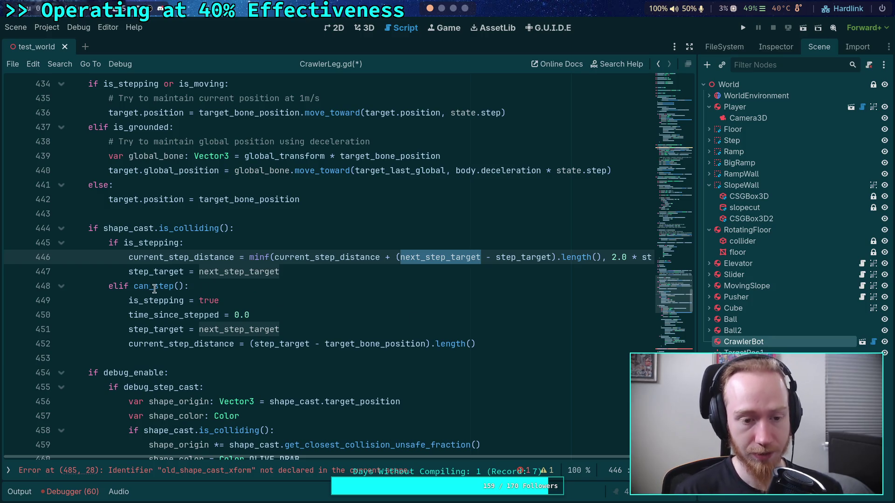
pyautogui.moveTo(120, 289); pyautogui.dragTo(486, 344)
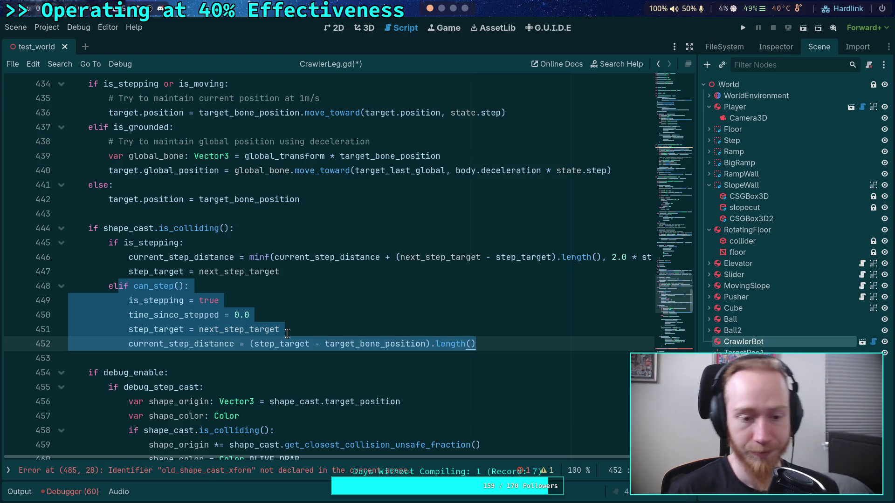
pyautogui.scroll(-20, 217, 318)
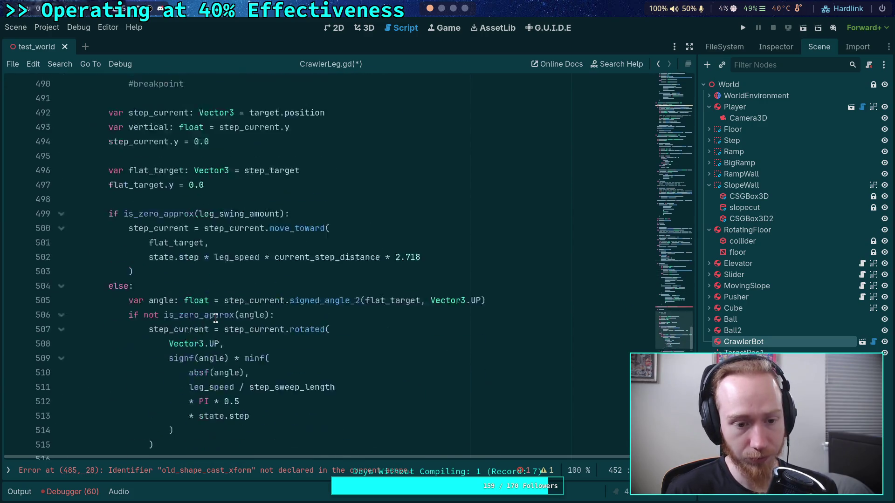
pyautogui.scroll(-15, 216, 318)
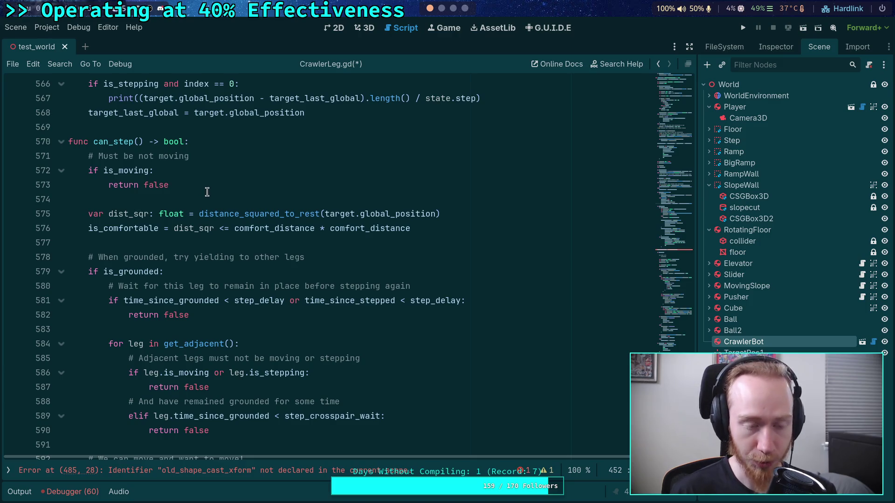
pyautogui.scroll(-1, 206, 189)
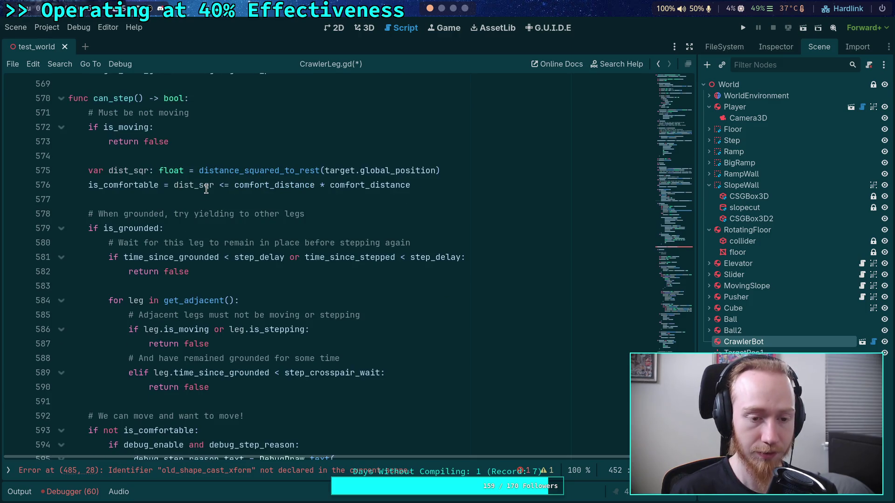
pyautogui.scroll(1, 206, 188)
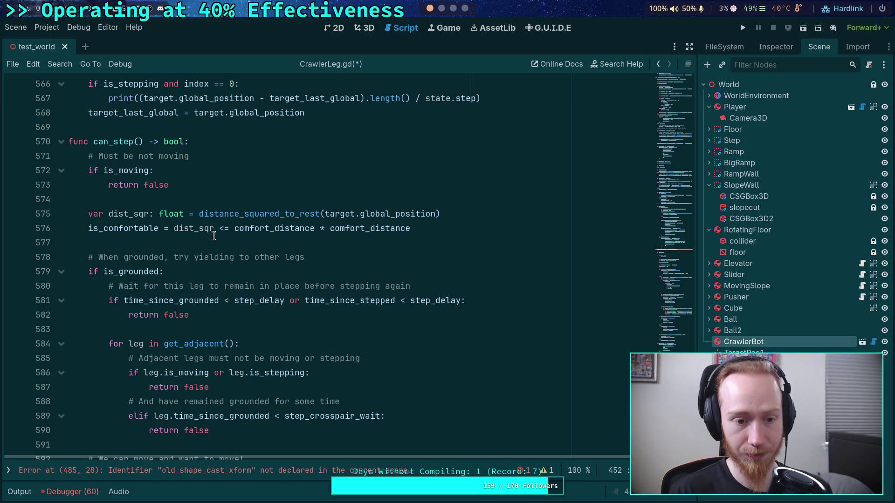
pyautogui.scroll(-1, 214, 235)
pyautogui.doubleClick(125, 188)
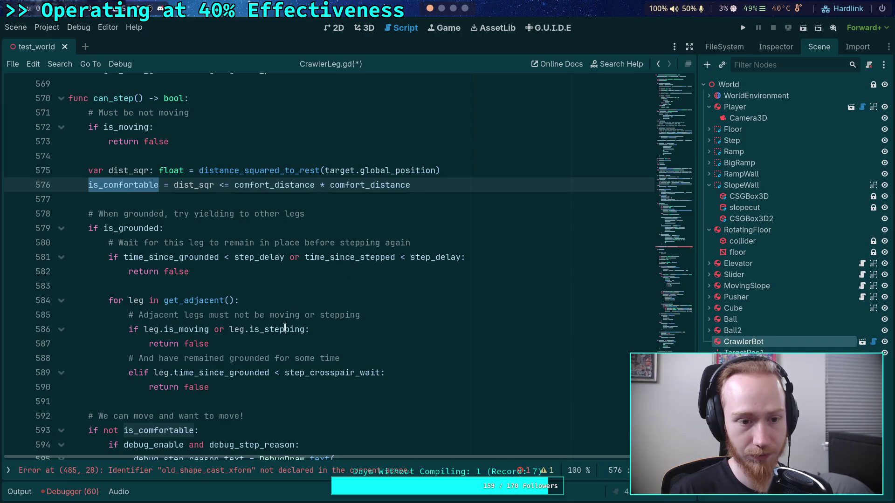
pyautogui.scroll(-1, 260, 317)
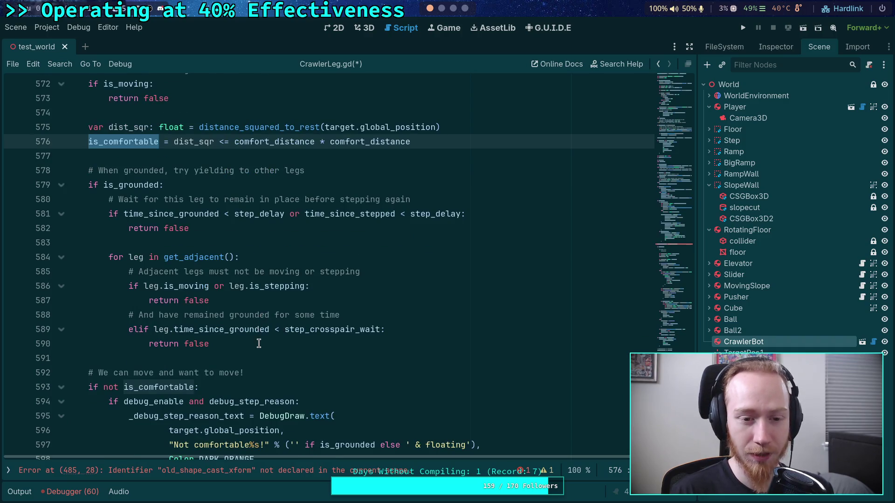
pyautogui.moveTo(255, 334)
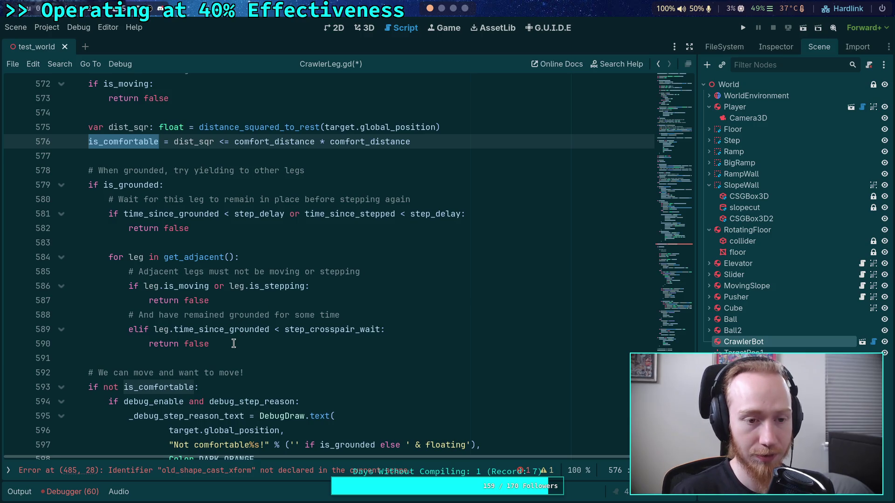
pyautogui.scroll(-8, 243, 334)
pyautogui.scroll(8, 252, 324)
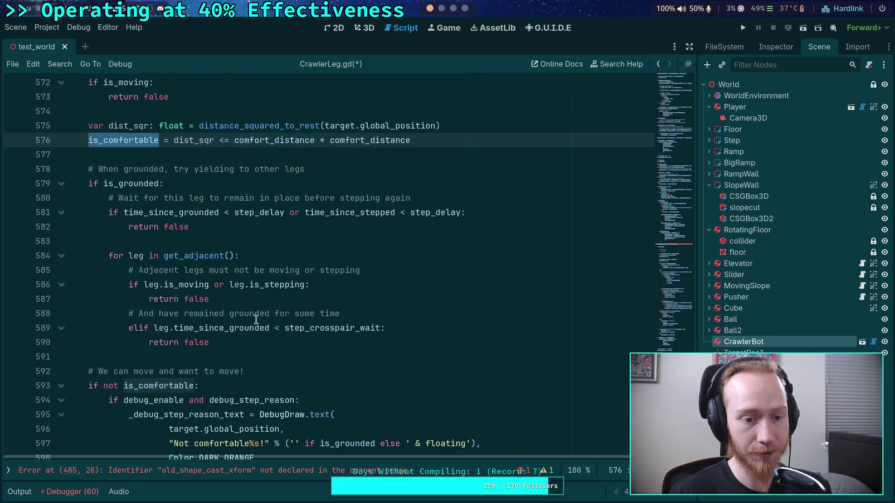
pyautogui.scroll(-10, 289, 345)
pyautogui.scroll(12, 320, 365)
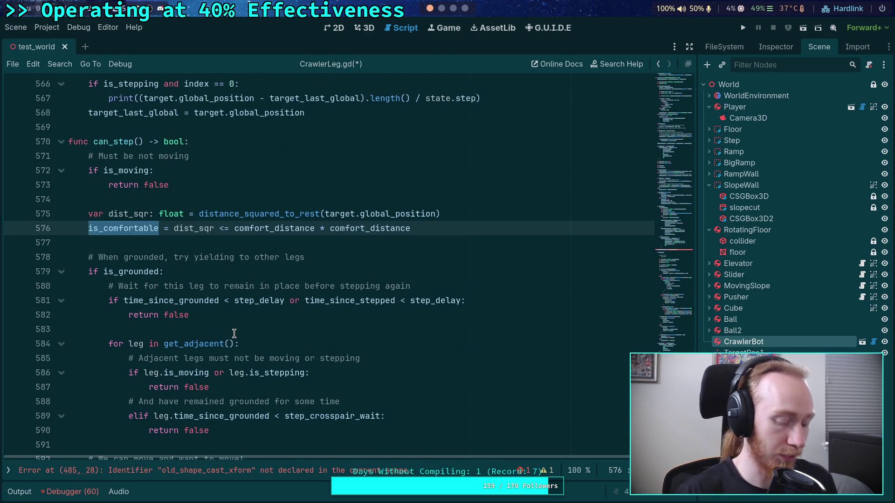
pyautogui.hotkey('ctrl', 'f')
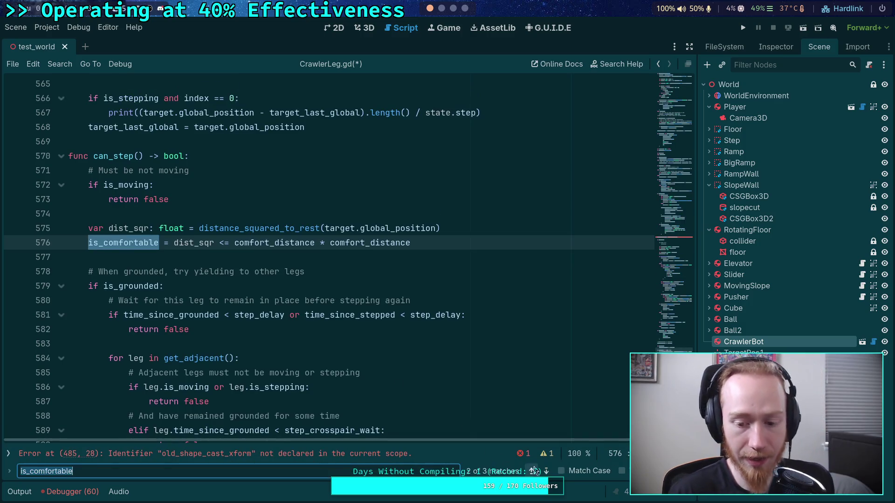
pyautogui.click(547, 471)
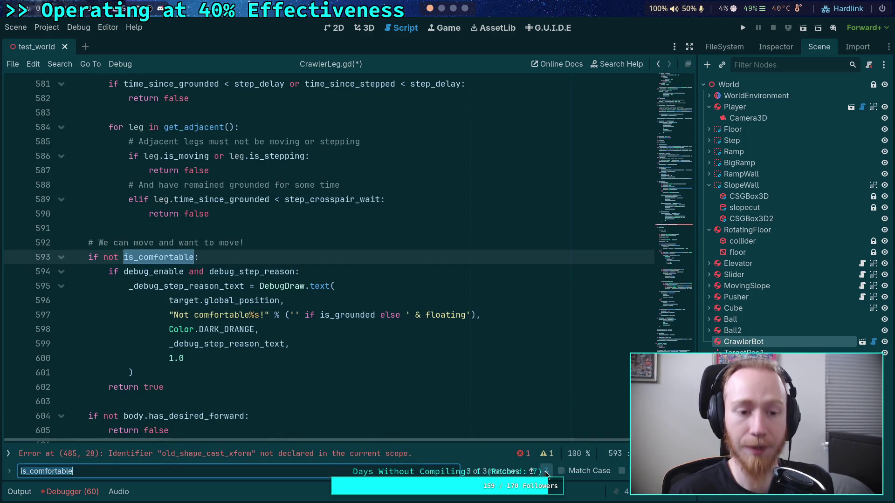
pyautogui.click(546, 471)
pyautogui.click(546, 472)
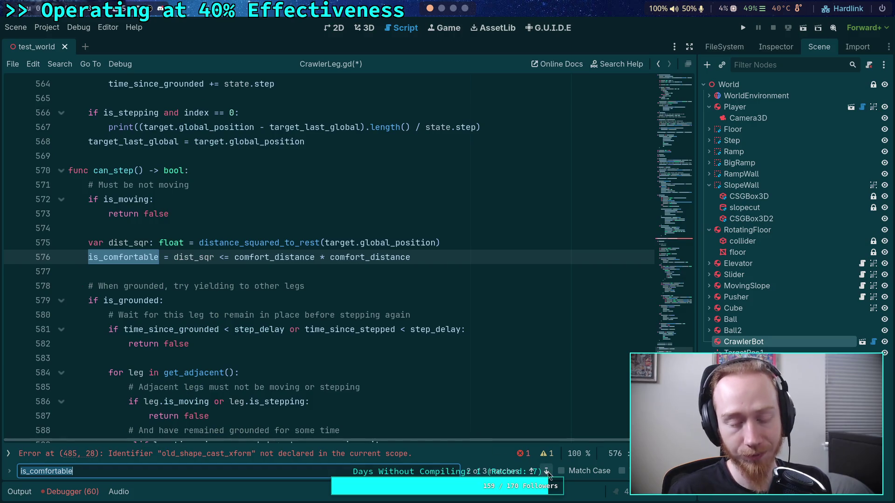
pyautogui.click(8, 453)
pyautogui.click(42, 99)
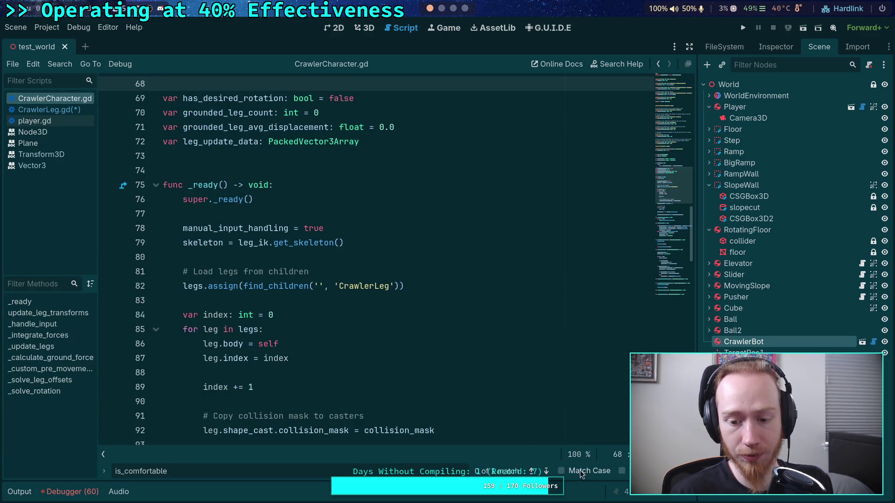
pyautogui.click(548, 471)
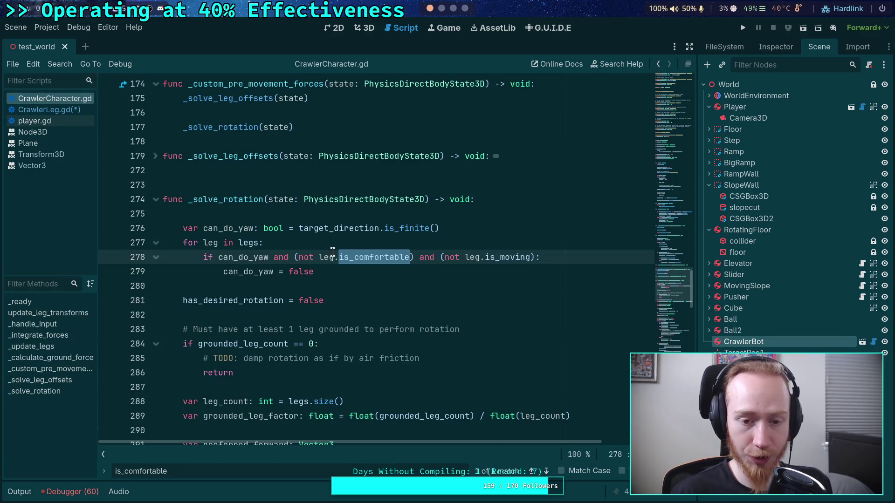
pyautogui.click(77, 111)
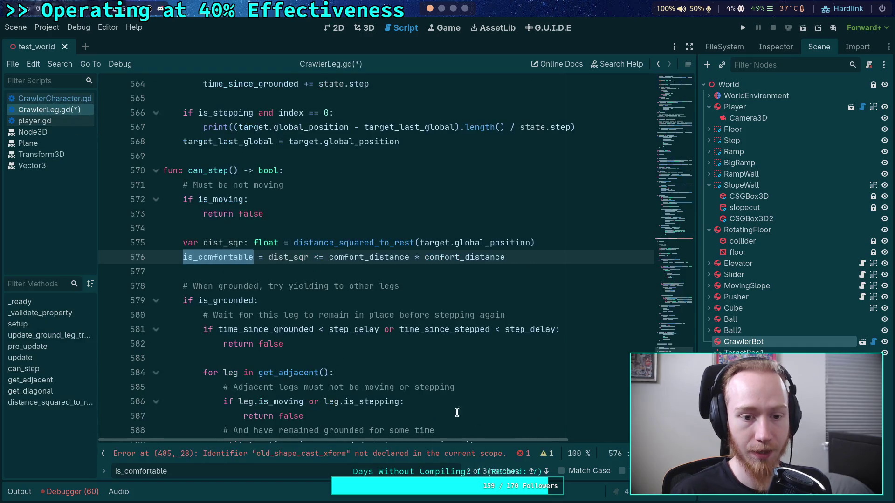
pyautogui.click(104, 453)
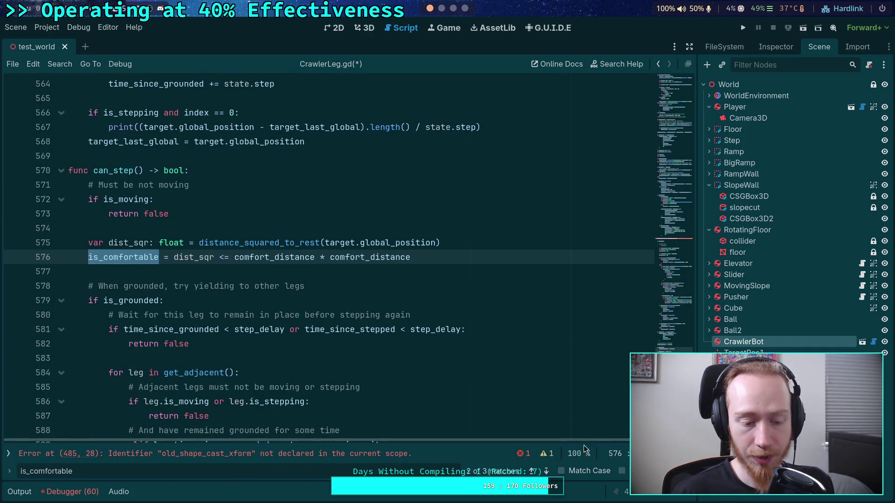
pyautogui.press('Escape')
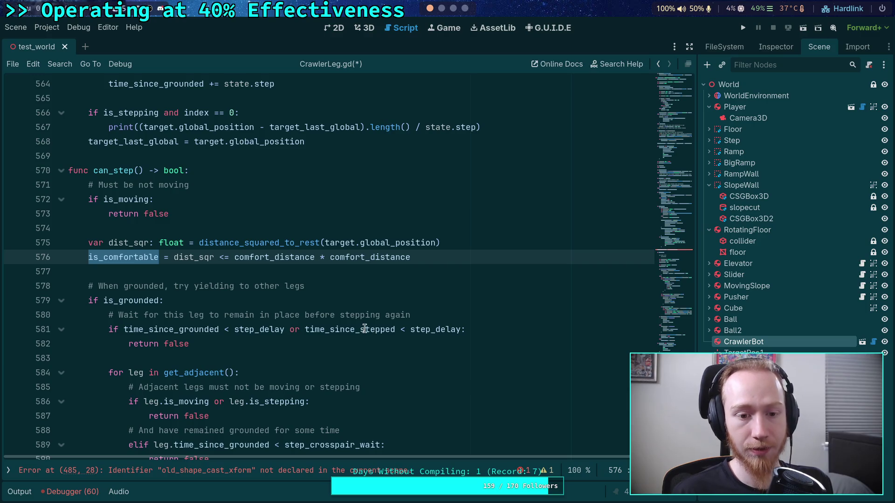
pyautogui.scroll(2, 366, 317)
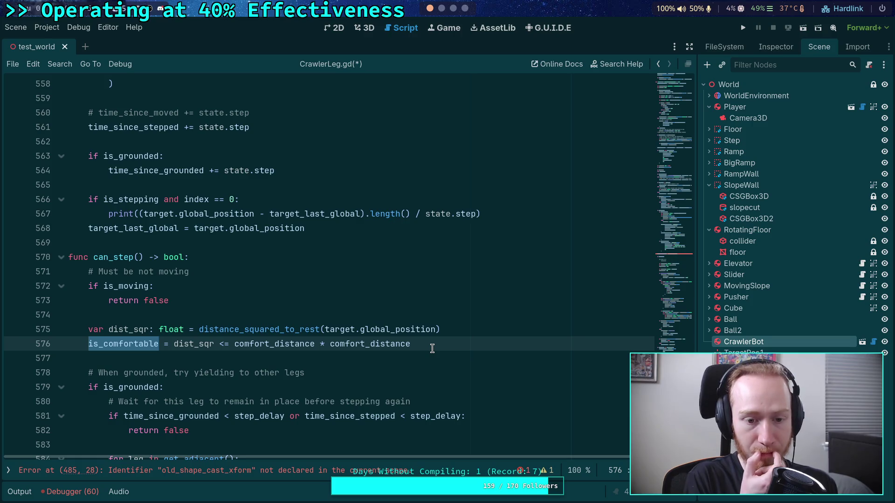
# Inspect the distance_squared_to_rest definition and where dist_sqr is used
pyautogui.doubleClick(297, 329)
pyautogui.keyDown('ctrl'); pyautogui.click(268, 327); pyautogui.keyUp('ctrl')
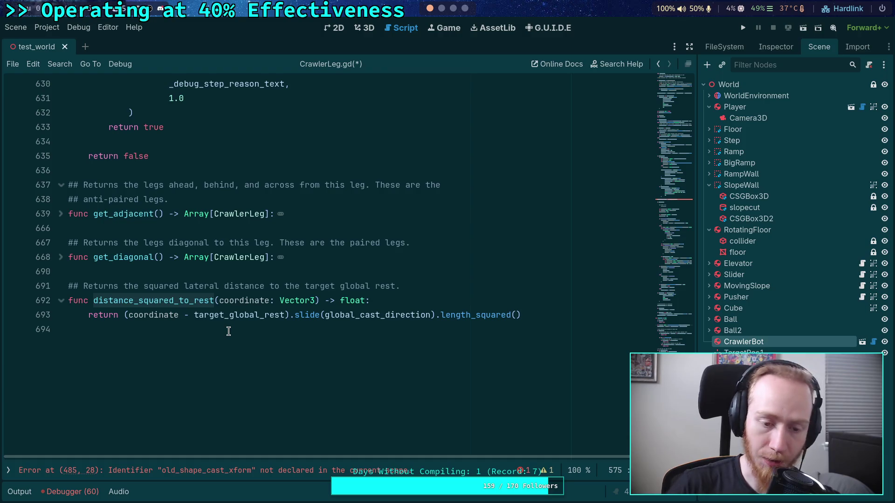
pyautogui.scroll(10, 236, 330)
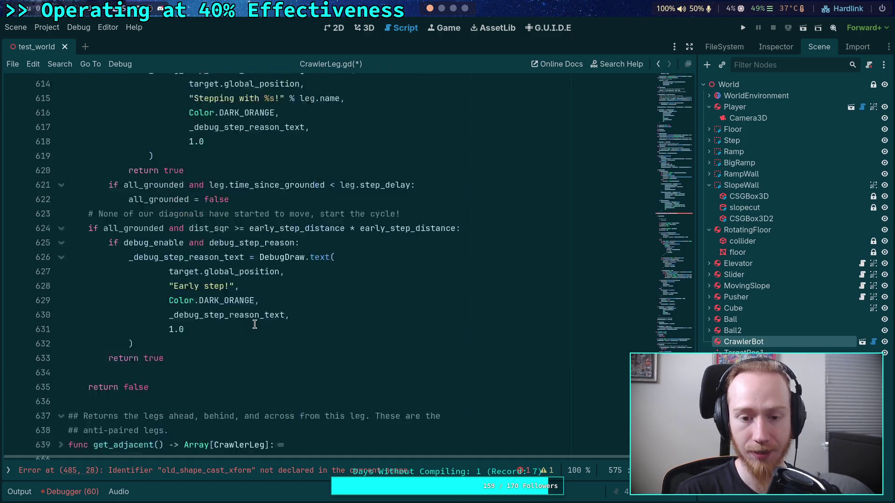
pyautogui.scroll(5, 237, 323)
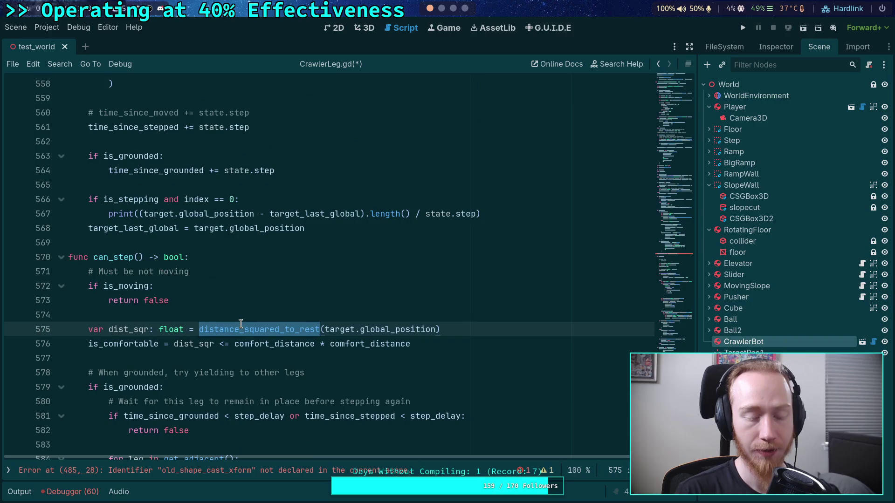
pyautogui.doubleClick(129, 329)
pyautogui.scroll(-6, 371, 360)
pyautogui.scroll(6, 377, 360)
# Remove the dist_sqr and is_comfortable lines from can_step
pyautogui.click(443, 301)
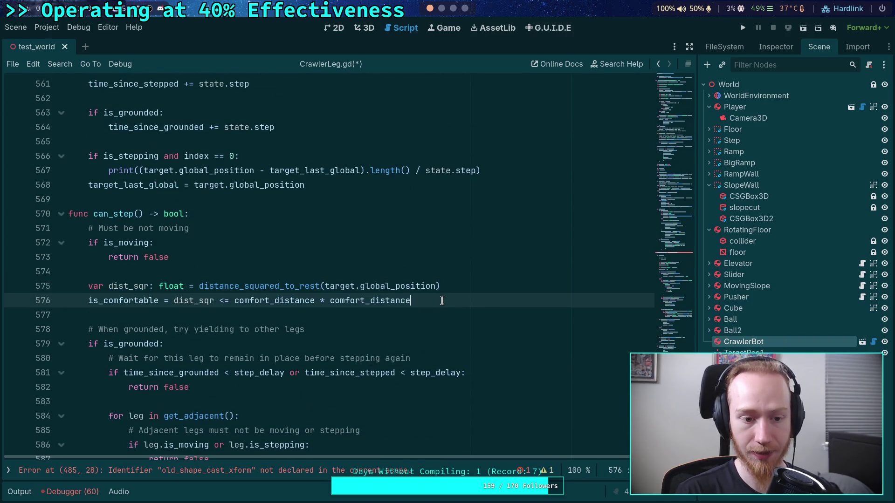
pyautogui.hotkey('shift', 'Up')
pyautogui.hotkey('shift', 'Up')
pyautogui.hotkey('ctrl', 'c')
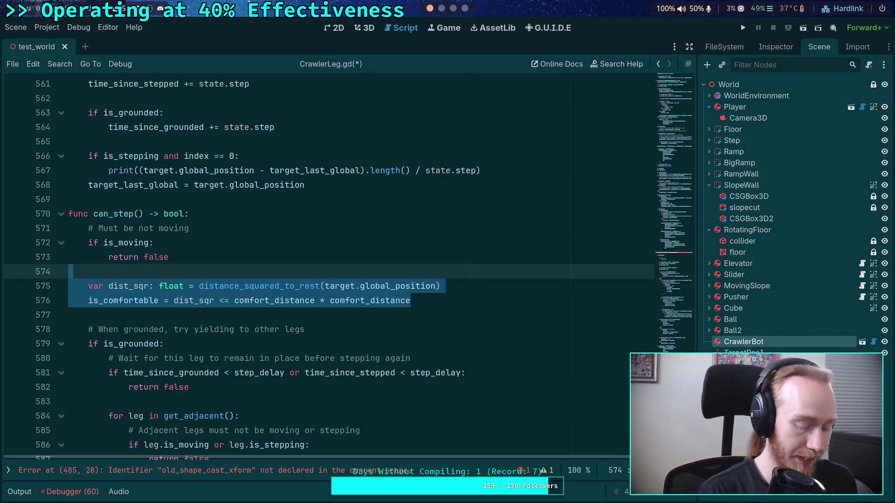
pyautogui.hotkey('ctrl', 'k')
pyautogui.press('BackSpace')
pyautogui.press('BackSpace')
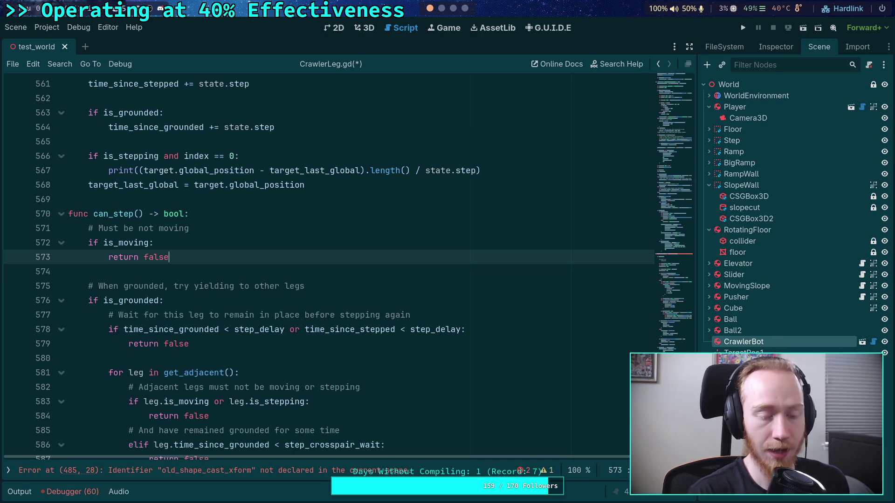
pyautogui.scroll(-3, 332, 322)
pyautogui.scroll(12, 345, 317)
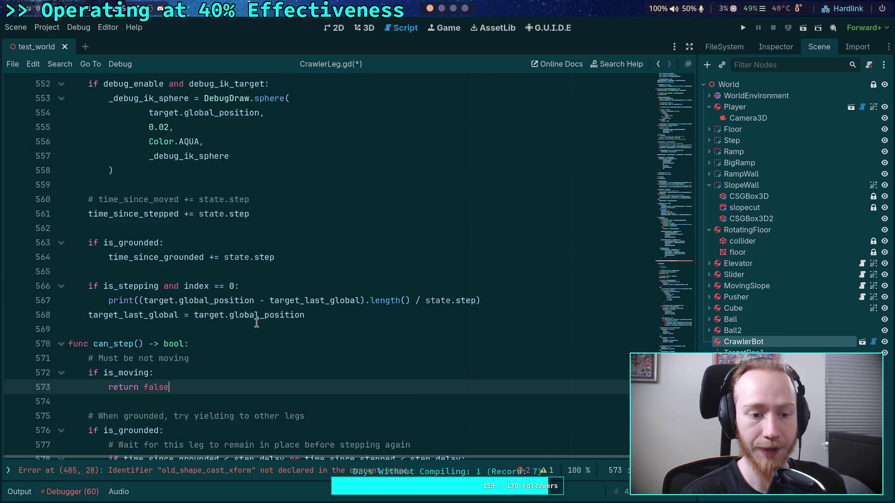
pyautogui.scroll(20, 680, 326)
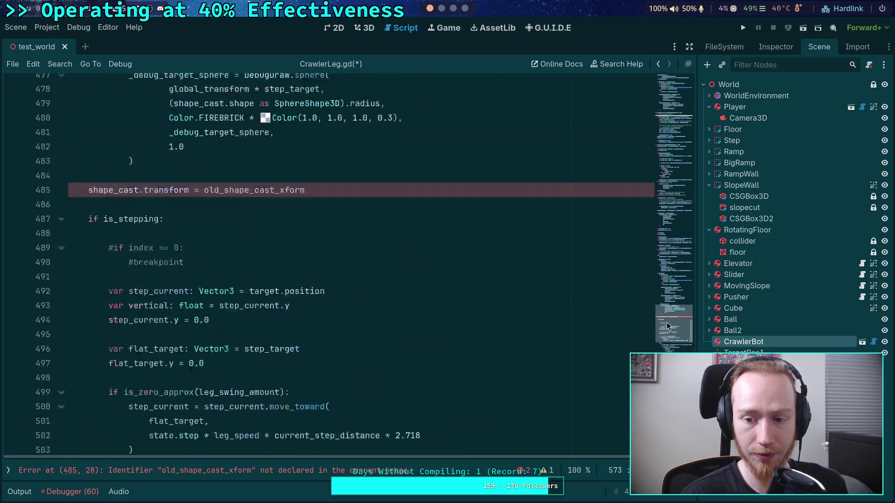
pyautogui.scroll(20, 372, 293)
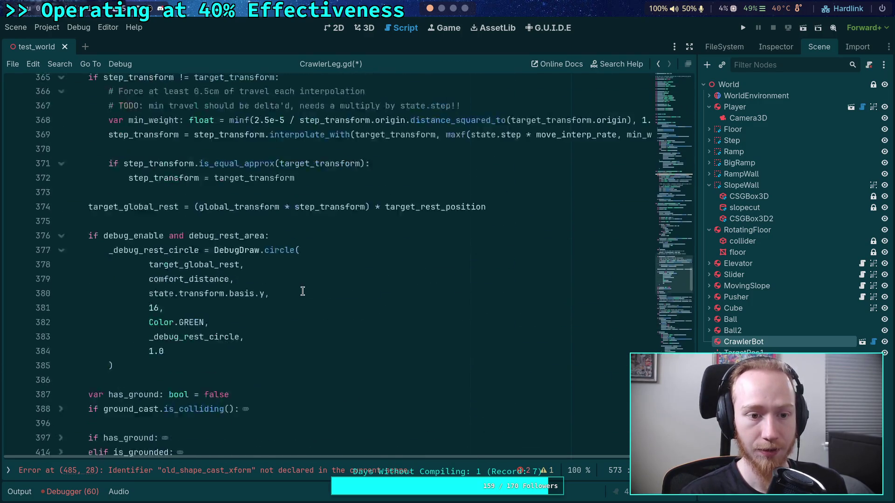
pyautogui.scroll(12, 261, 298)
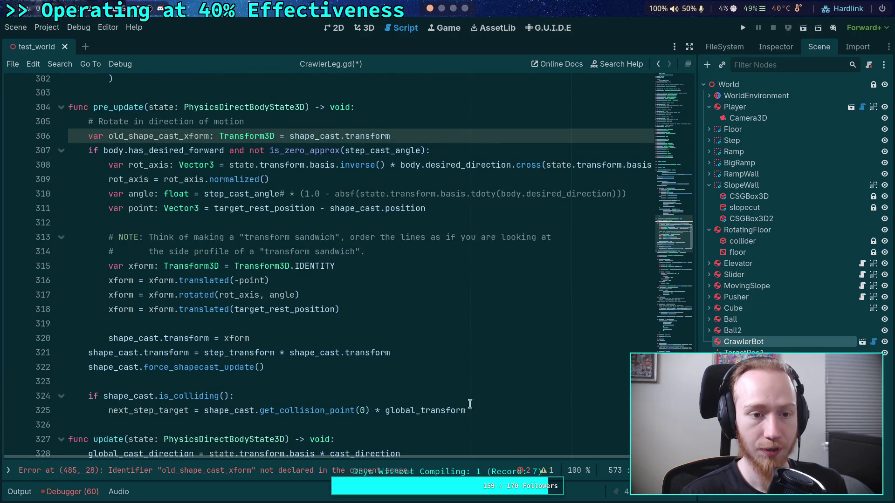
pyautogui.click(524, 404)
# Paste the dist_sqr and is_comfortable lines at the end of pre_update
pyautogui.press('Return')
pyautogui.press('Return')
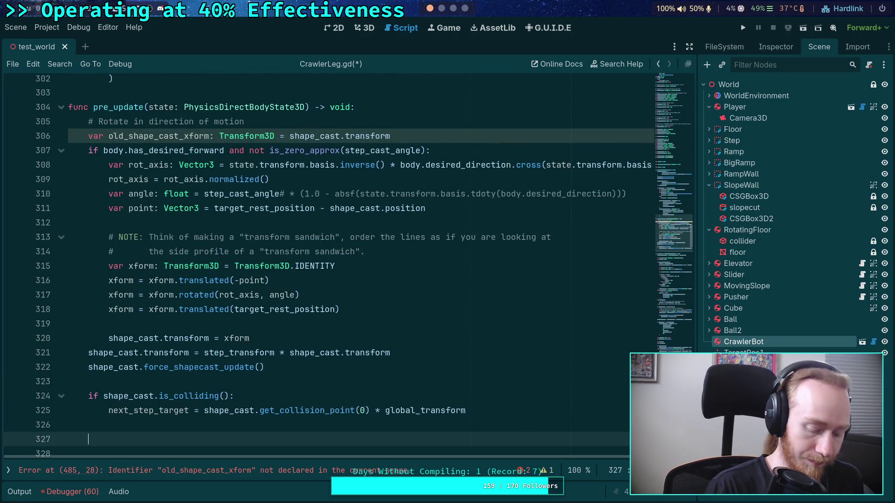
pyautogui.hotkey('ctrl', 'v')
pyautogui.scroll(-5, 288, 209)
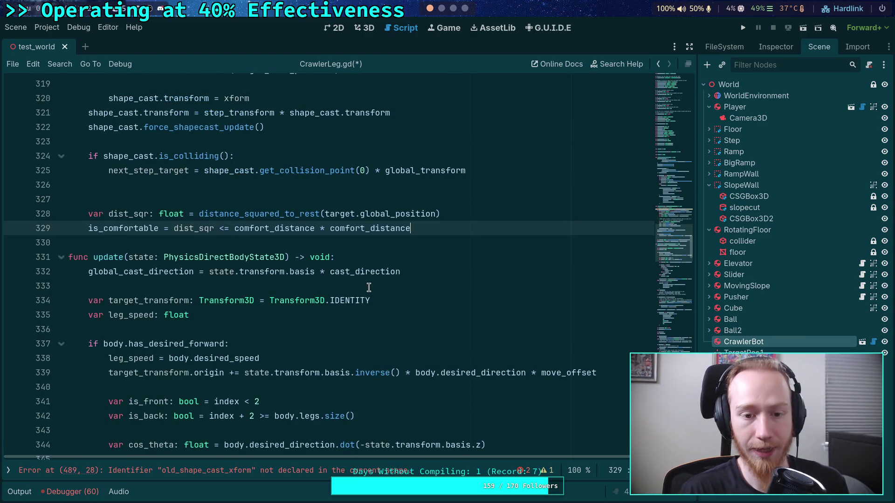
pyautogui.click(288, 207)
pyautogui.click(121, 246)
pyautogui.press('Return')
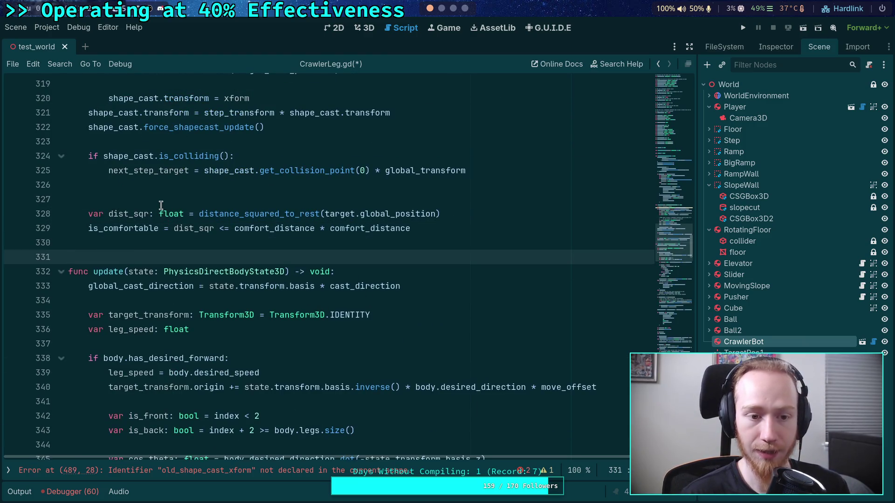
# Add a '# TODO: ensure these values are updated here!' comment above the dist_sqr line
pyautogui.click(161, 205)
pyautogui.press('Return')
pyautogui.write('##')
pyautogui.press('BackSpace')
pyautogui.press('BackSpace')
pyautogui.write('TODO: ensure these values are updated here!')
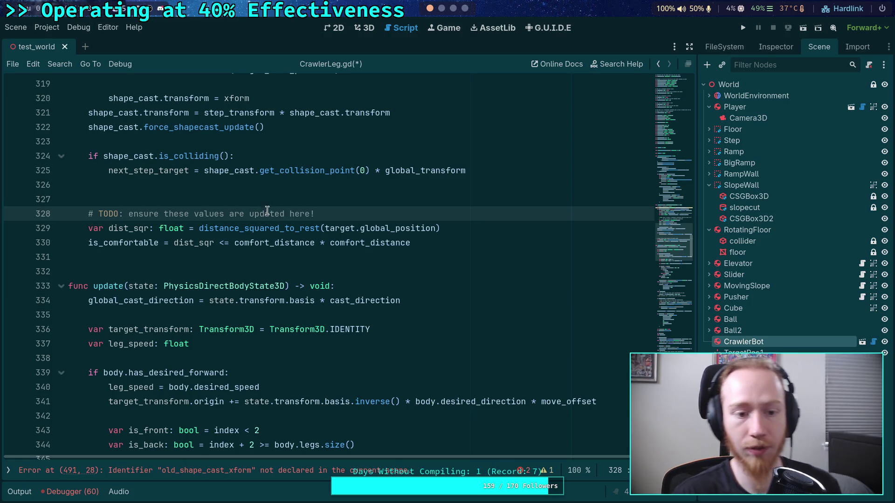
# Delete the old restore line and retype 'shape_cast.transform = old_shape_cast_xform' higher up
pyautogui.scroll(-20, 685, 297)
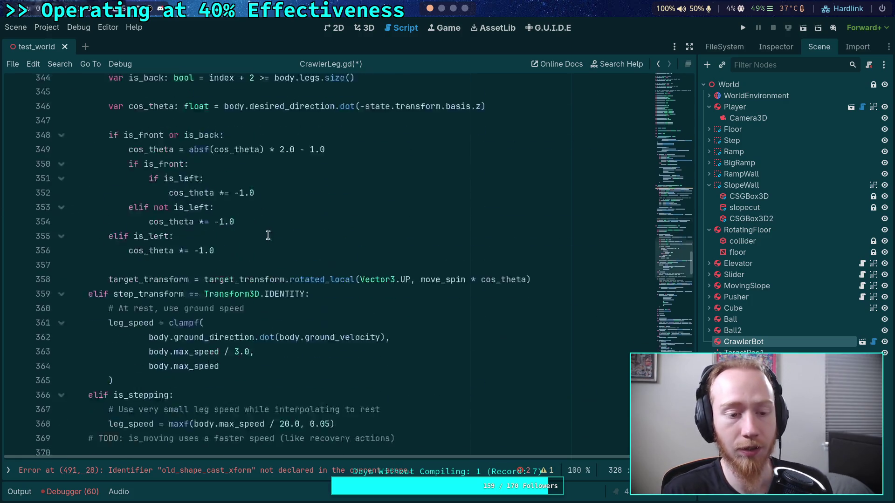
pyautogui.click(685, 297)
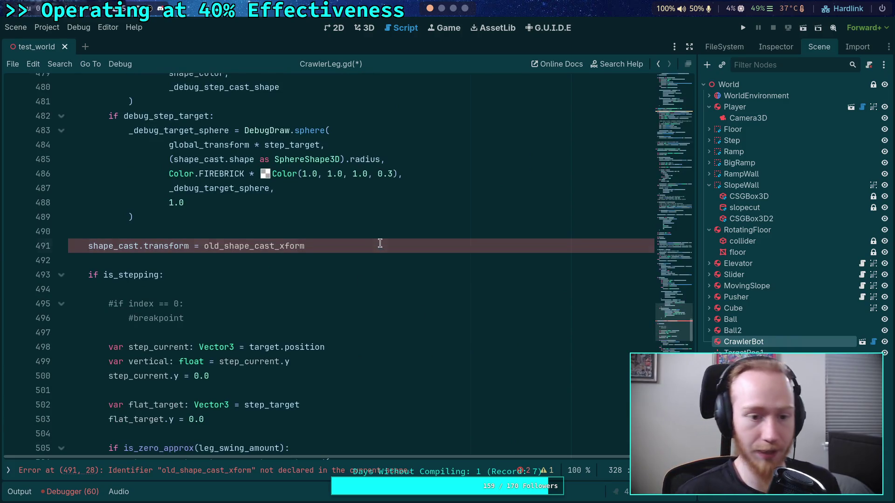
pyautogui.tripleClick(436, 245)
pyautogui.hotkey('ctrl', 'c')
pyautogui.press('BackSpace')
pyautogui.press('BackSpace')
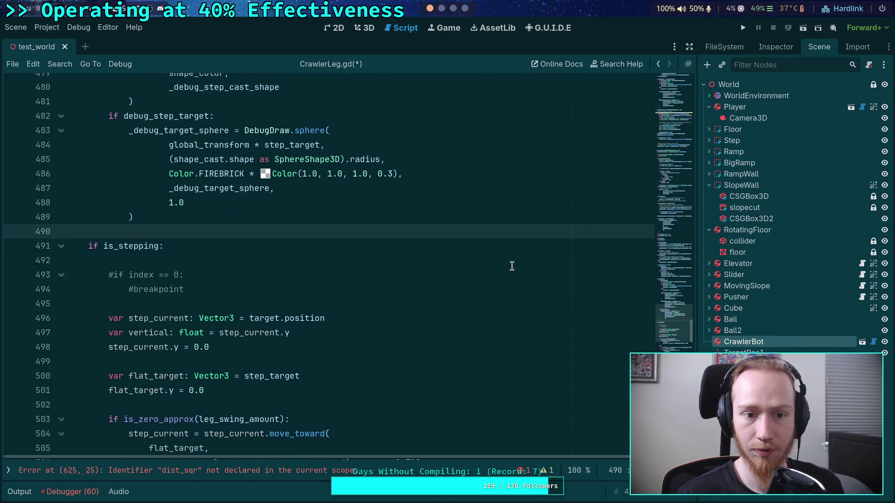
pyautogui.scroll(5, 511, 291)
pyautogui.press('Return')
pyautogui.write('shape_cast.transform = old_shape_cast_xform')
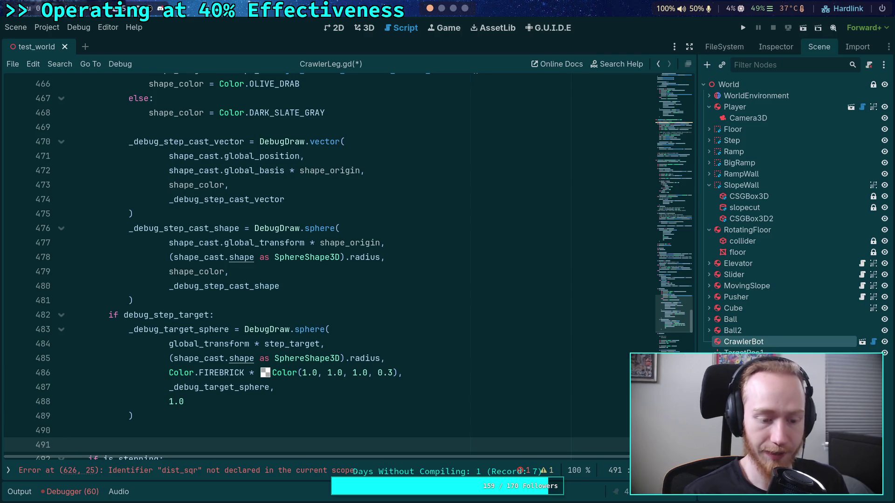
# Remove the step-cast debug vector and sphere drawing block from update
pyautogui.moveTo(325, 444)
pyautogui.mouseDown()
pyautogui.moveTo(114, 234)
pyautogui.moveTo(78, 171)
pyautogui.moveTo(89, 171)
pyautogui.mouseUp()
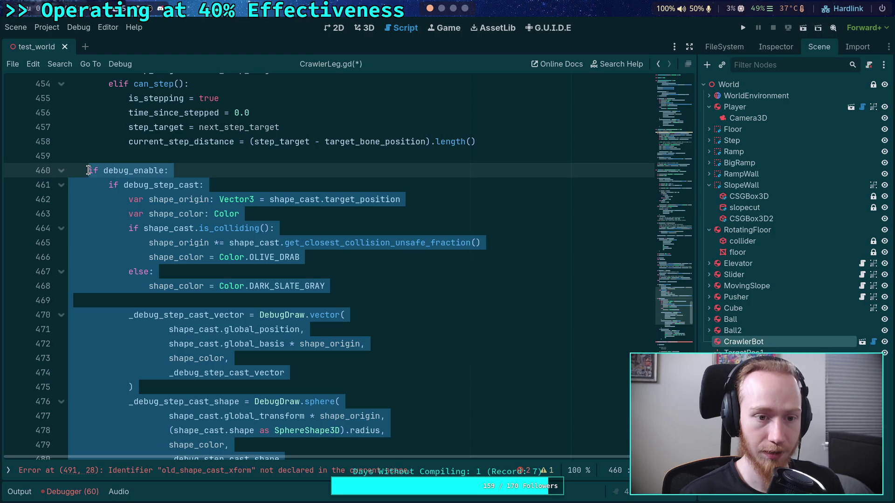
pyautogui.scroll(-3, 333, 279)
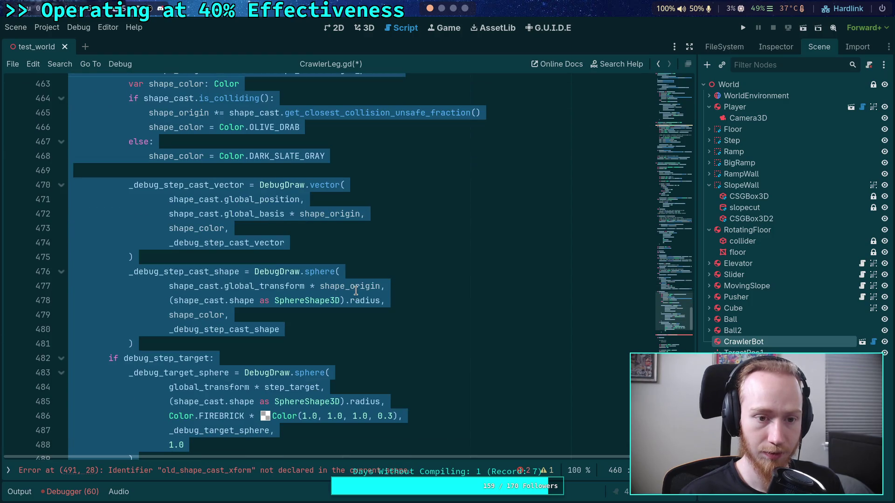
pyautogui.scroll(-2, 373, 293)
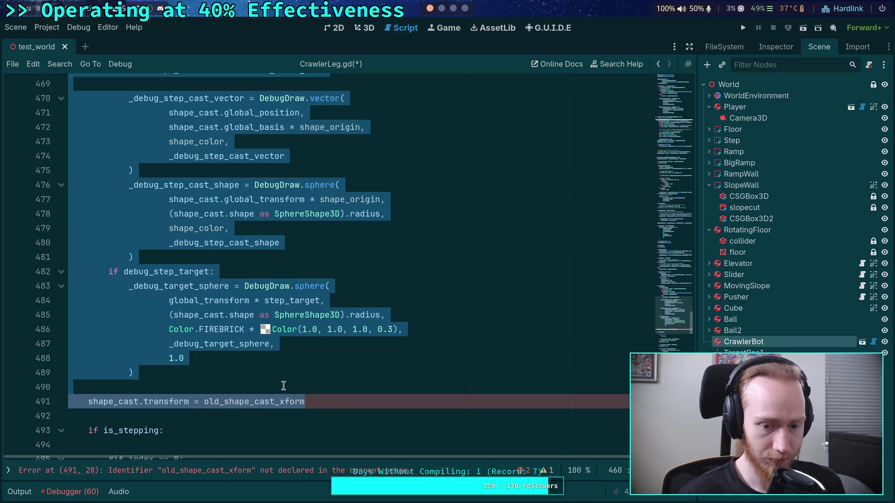
pyautogui.click(311, 411)
pyautogui.moveTo(190, 266)
pyautogui.mouseDown()
pyautogui.moveTo(140, 230)
pyautogui.moveTo(140, 252)
pyautogui.moveTo(89, 173)
pyautogui.moveTo(109, 182)
pyautogui.moveTo(135, 235)
pyautogui.moveTo(142, 359)
pyautogui.moveTo(161, 385)
pyautogui.mouseUp()
pyautogui.press('BackSpace')
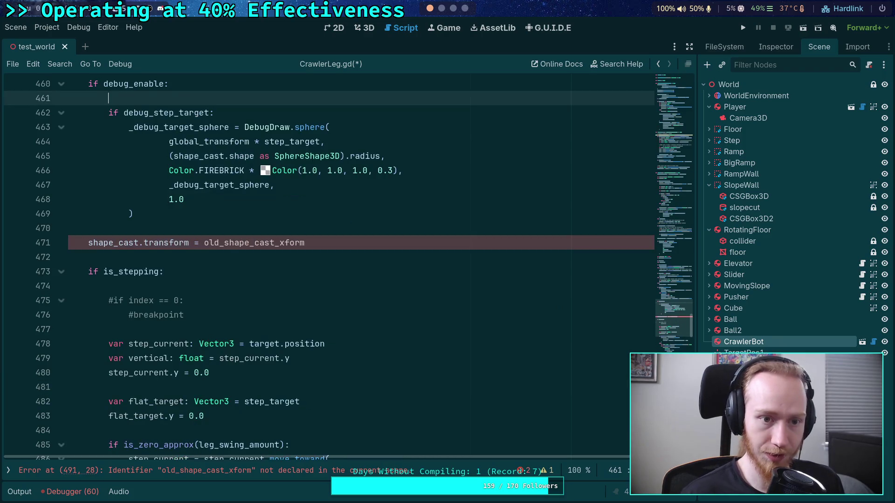
pyautogui.press('BackSpace')
pyautogui.press('BackSpace')
# Merge the checks into 'if debug_enable and debug_step_target' and dedent the sphere code
pyautogui.scroll(4, 280, 328)
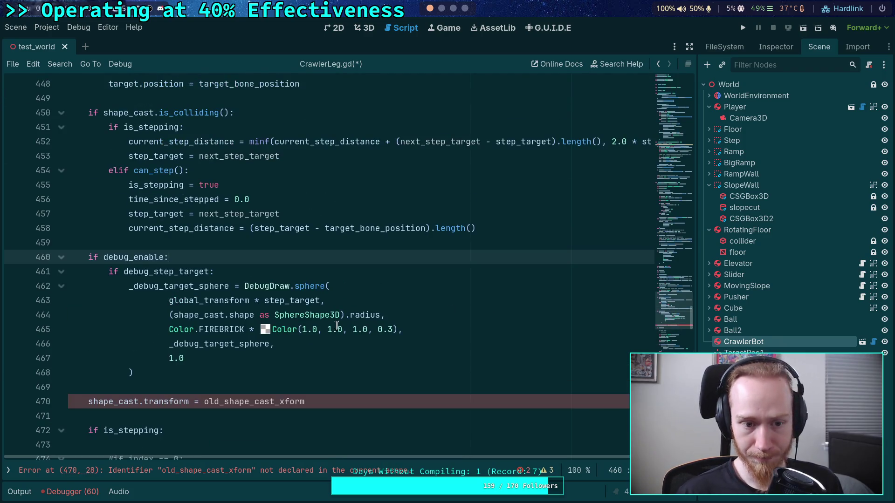
pyautogui.moveTo(124, 271)
pyautogui.mouseDown()
pyautogui.moveTo(164, 257)
pyautogui.moveTo(148, 357)
pyautogui.mouseUp()
pyautogui.press('BackSpace')
pyautogui.write('and debug_step_target')
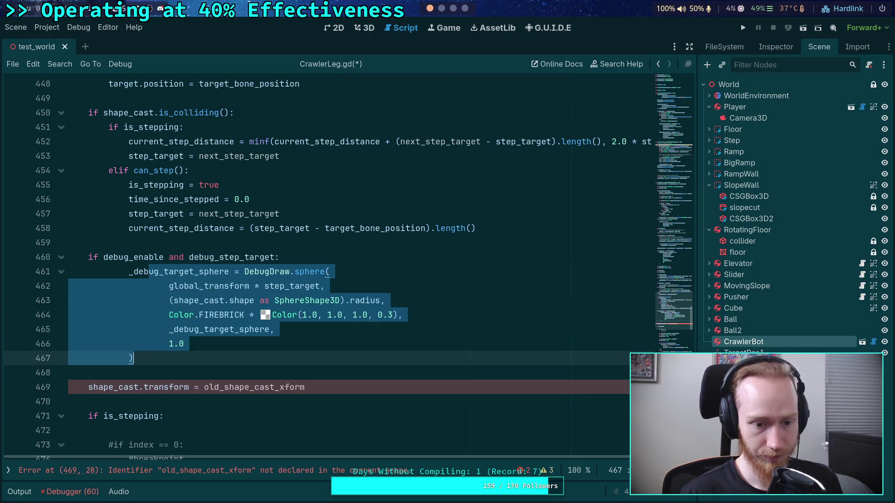
pyautogui.hotkey('shift', 'Tab')
pyautogui.click(171, 371)
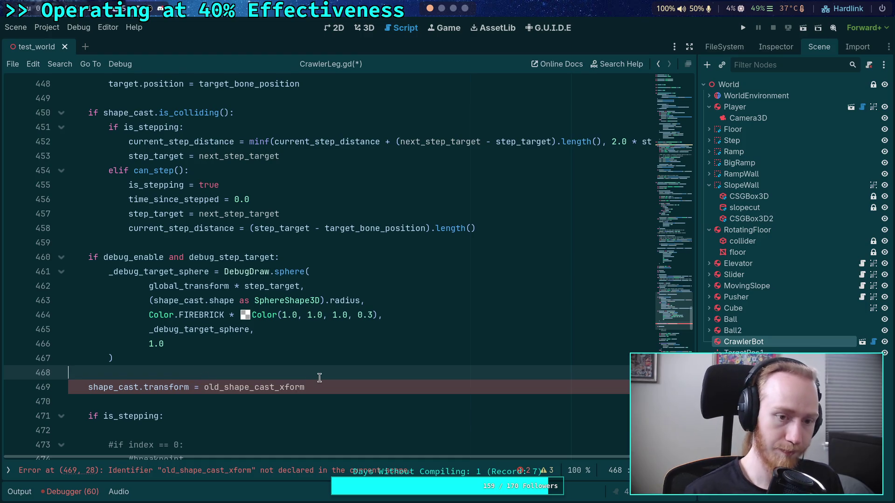
pyautogui.scroll(20, 319, 377)
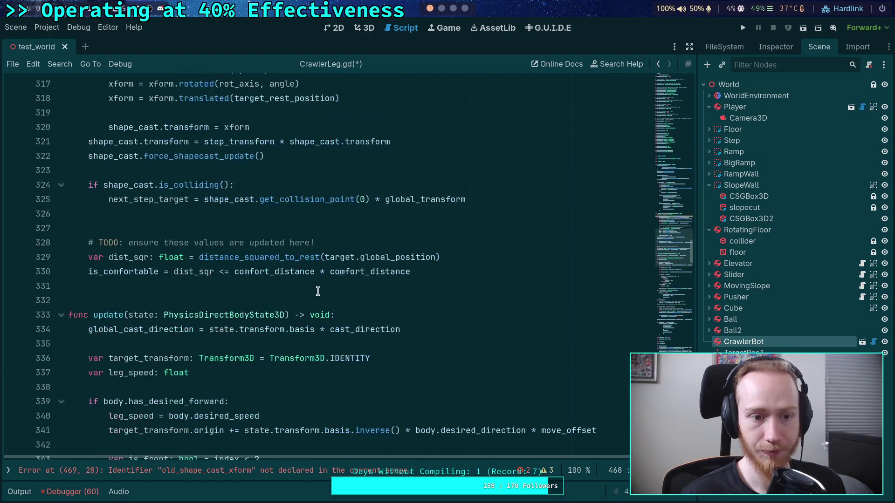
# Paste the step-cast debug drawing block into pre_update and dedent its body one level
pyautogui.scroll(2, 318, 292)
pyautogui.click(326, 301)
pyautogui.press('Return')
pyautogui.press('Return')
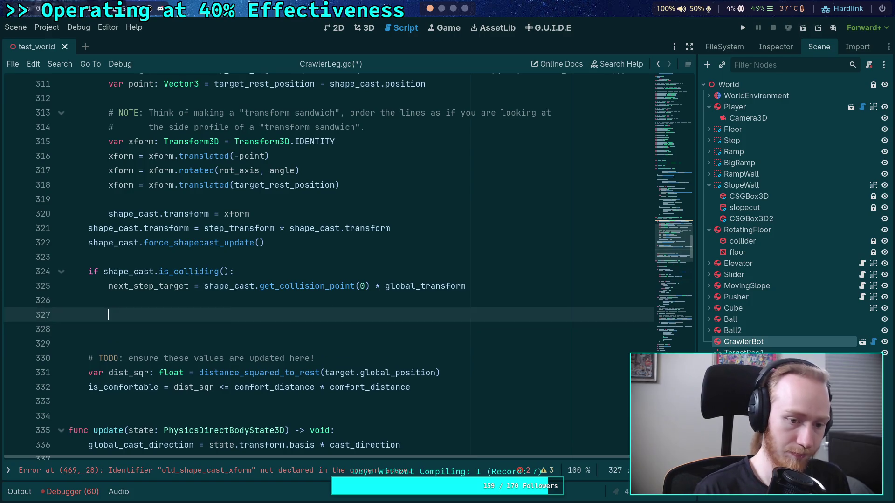
pyautogui.write('if debug_step_cast: \t\t\tvar shape_origin: Vector3 = shape_cast.target_position \t\t\tvar shape_color: Color \t\t\tif shape_cast.is_colliding(): \t\t\t\tshape_origin *= shape_cast.get_closest_collision_unsafe_fraction() \t\t\t\tshape_color = Color.OLIVE_DRAB \t\t\telse: \t\t\t\tshape_color = Color.DARK_SLATE_GRAY  \t\t\t_debug_step_cast_vector = DebugDraw.vector( \t\t\t\t\tshape_cast.global_position, \t\t\t\t\tshape_cast.global_basis * shape_origin, \t\t\t\t\tshape_color, \t\t\t\t\t_debug_step_cast_vector \t\t\t) \t\t\t_debug_step_cast_shape = DebugDraw.sphere( \t\t\t\t\tshape_cast.global_transform * shape_origin, \t\t\t\t\t(shape_cast.shape as SphereShape3D).radius, \t\t\t\t\tshape_color, \t\t\t\t\t_debug_step_cast_shape \t\t\t)')
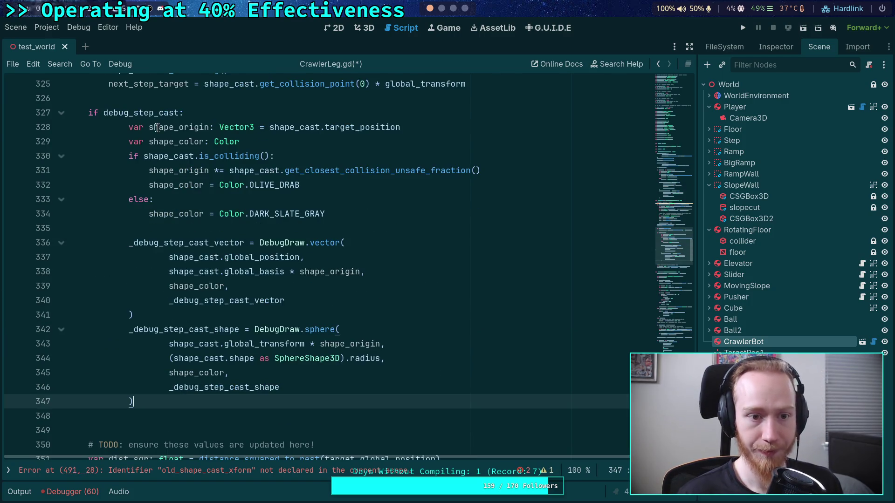
pyautogui.moveTo(158, 127); pyautogui.dragTo(177, 387)
pyautogui.hotkey('shift', 'Tab')
# Change line 327's condition to 'if debug_enable and debug_step_cast:' and save the script
pyautogui.click(101, 114)
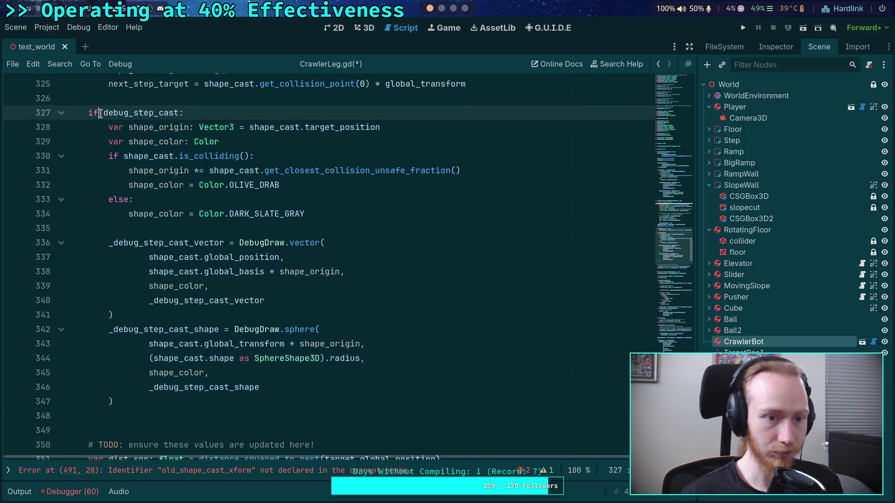
pyautogui.write('debug_')
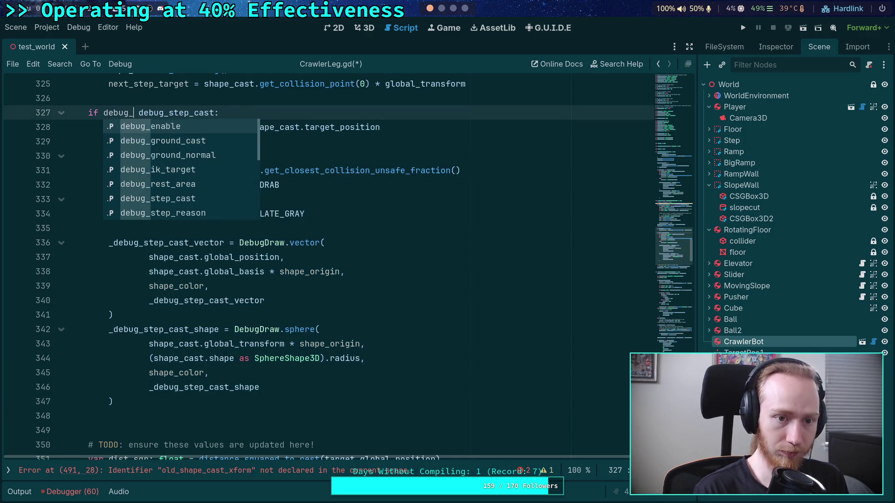
pyautogui.press('Return')
pyautogui.write('and')
pyautogui.hotkey('ctrl', 's')
# Cut the misplaced old_shape_cast_xform transform restore line near line 491
pyautogui.click(260, 286)
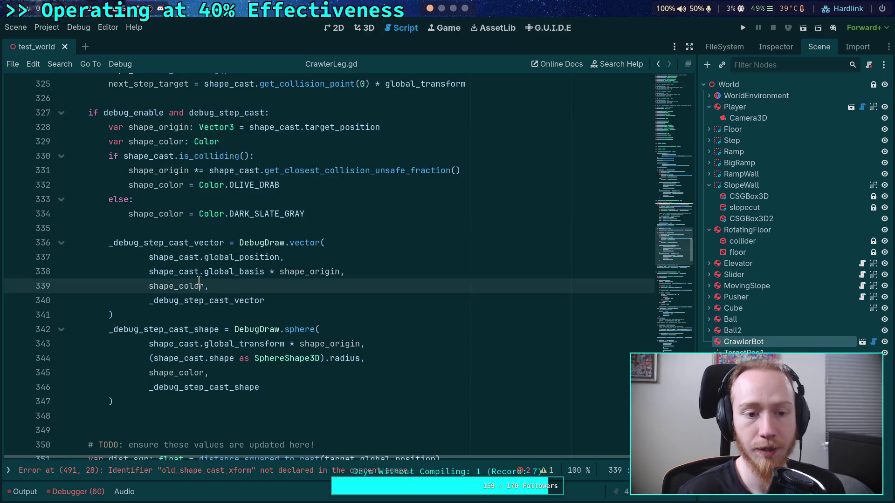
pyautogui.scroll(-5, 260, 285)
pyautogui.scroll(-20, 260, 285)
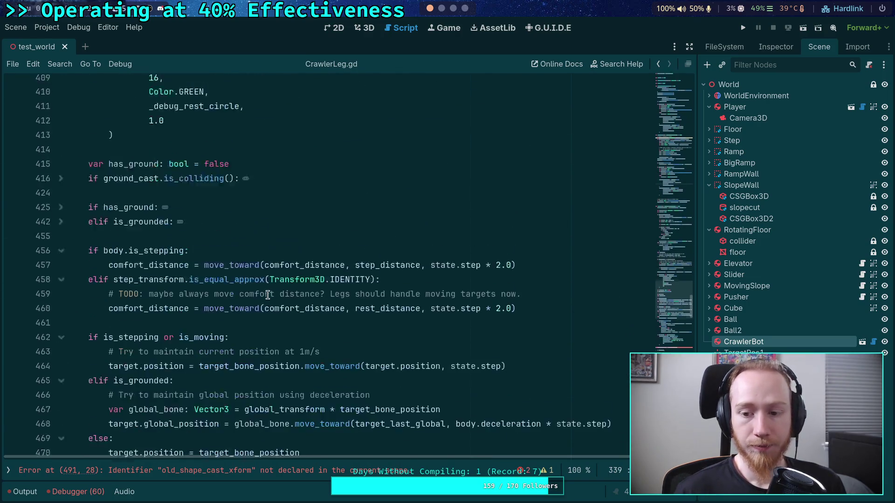
pyautogui.scroll(-1, 268, 296)
pyautogui.click(210, 376)
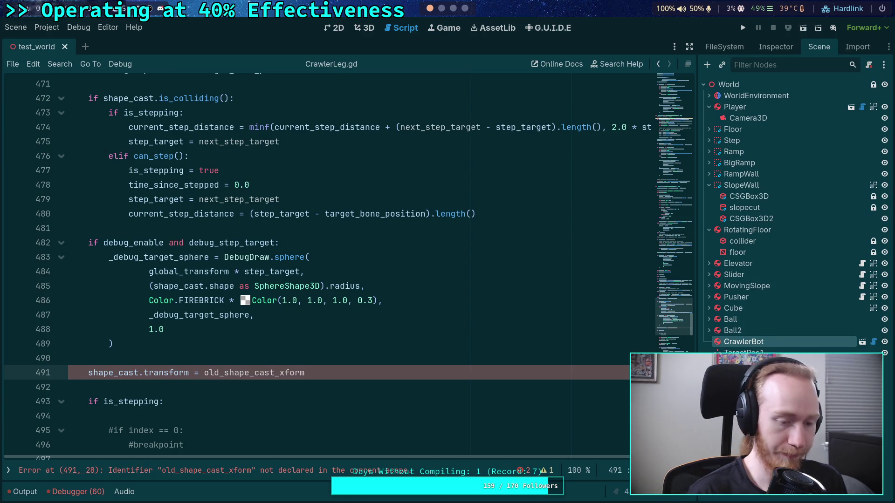
pyautogui.hotkey('ctrl', 'shift', 'k')
pyautogui.press('Up')
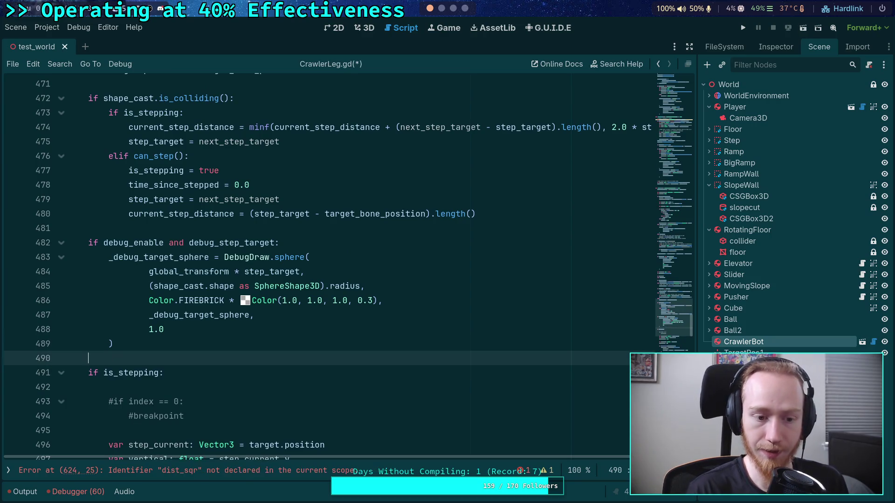
# Paste the shape_cast.transform = old_shape_cast_xform line after the step-cast debug sphere, before the TODO
pyautogui.scroll(20, 280, 317)
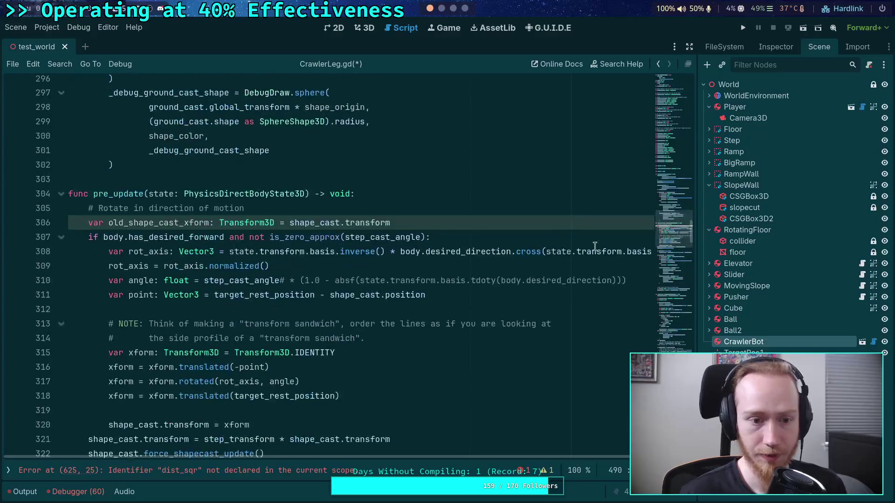
pyautogui.scroll(2, 280, 316)
pyautogui.scroll(-2, 182, 268)
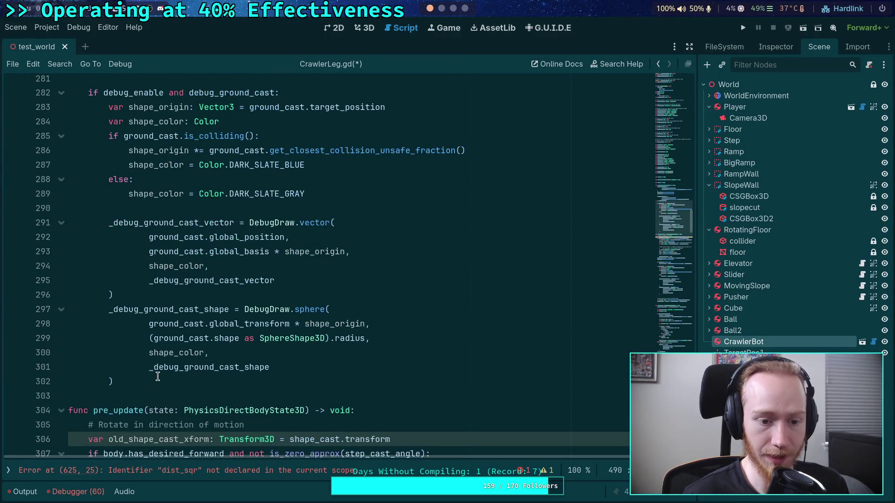
pyautogui.click(158, 377)
pyautogui.scroll(-15, 159, 377)
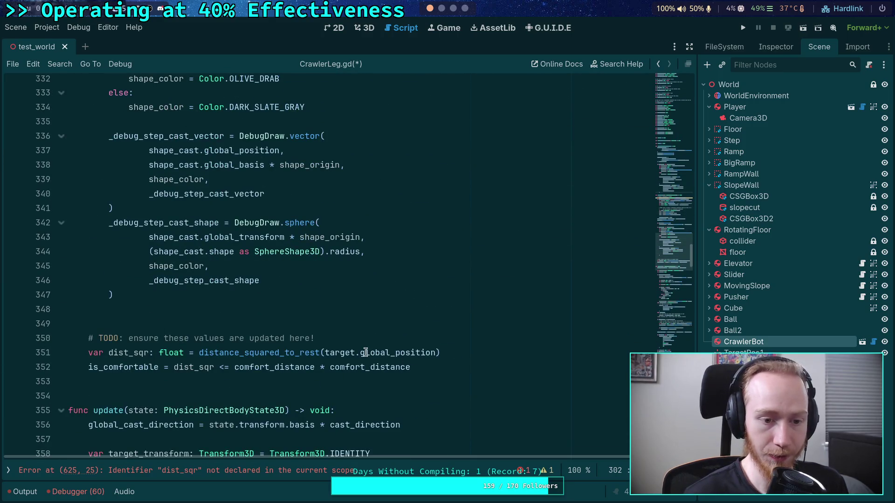
pyautogui.click(206, 299)
pyautogui.press('Down')
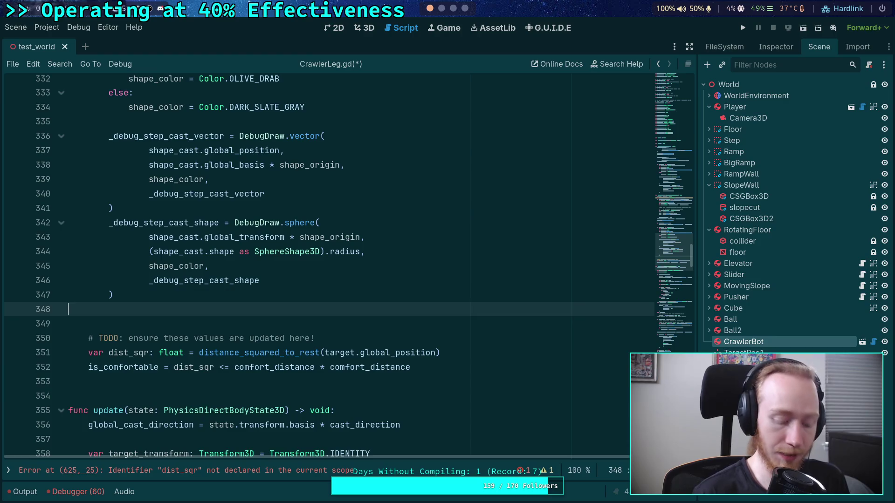
pyautogui.press('Return')
pyautogui.hotkey('ctrl', 'v')
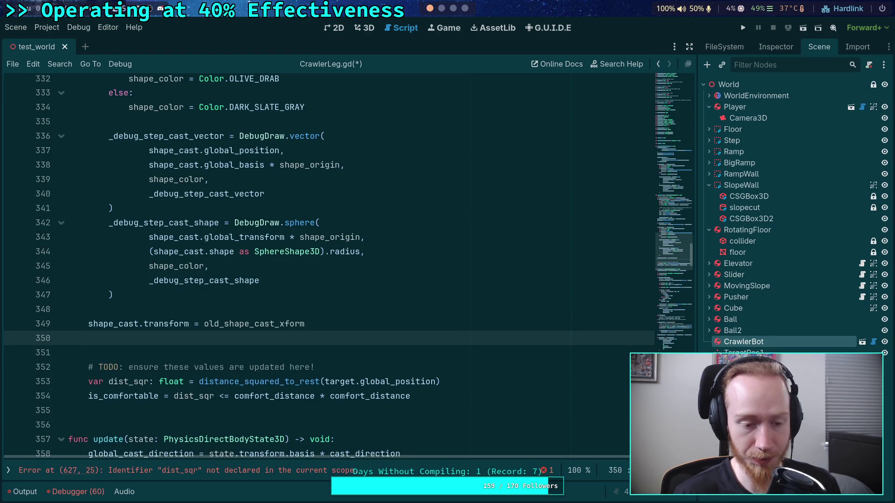
pyautogui.press('BackSpace')
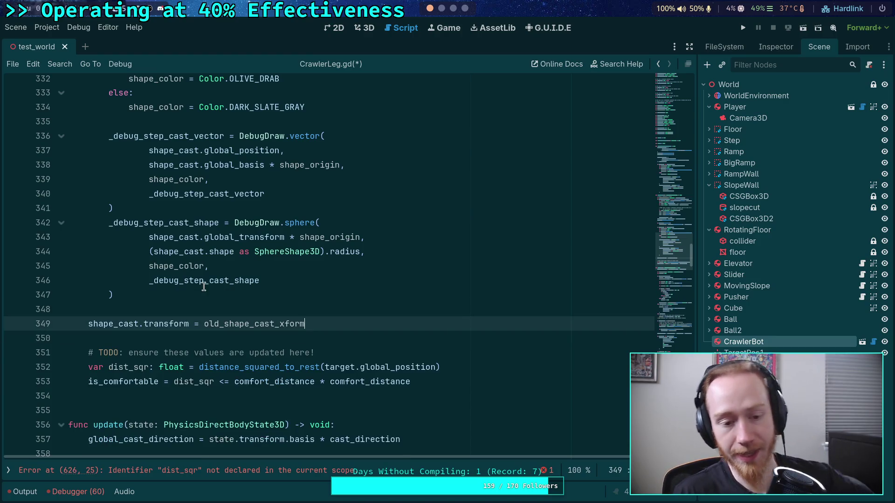
pyautogui.click(207, 299)
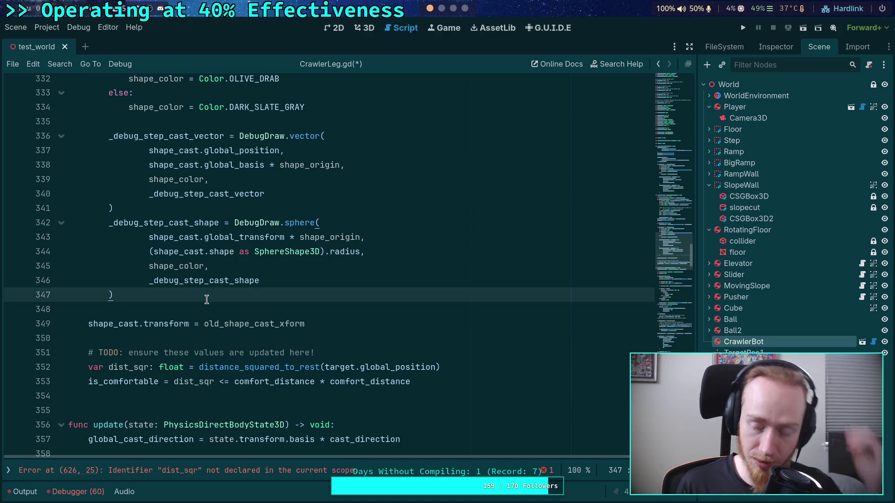
pyautogui.click(235, 308)
pyautogui.scroll(-6, 237, 308)
pyautogui.scroll(-20, 298, 320)
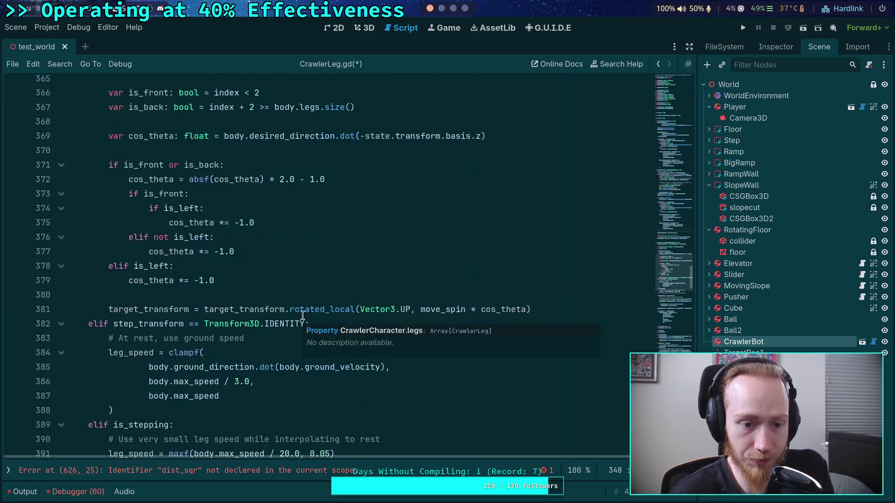
pyautogui.scroll(-20, 438, 321)
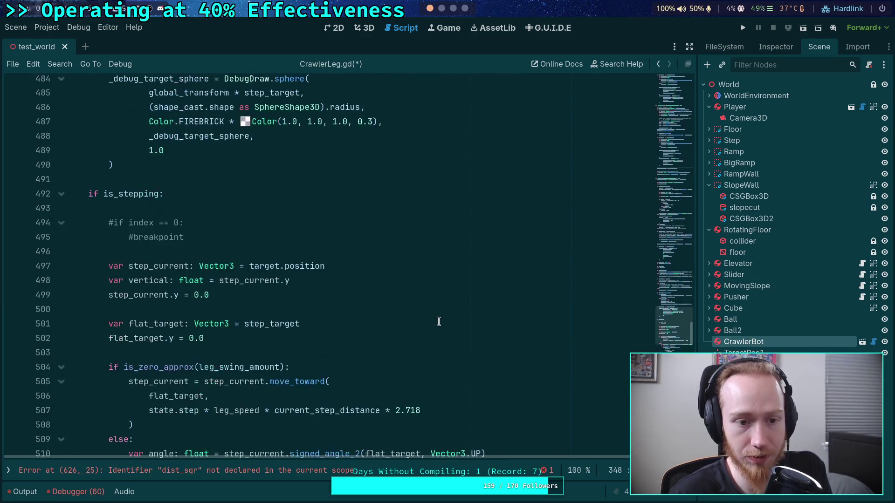
pyautogui.scroll(-15, 439, 322)
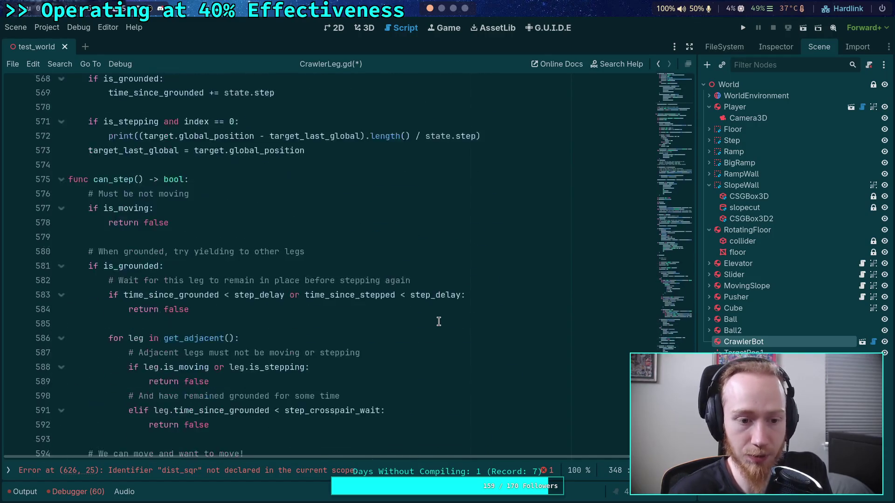
pyautogui.scroll(19, 438, 322)
pyautogui.scroll(20, 439, 322)
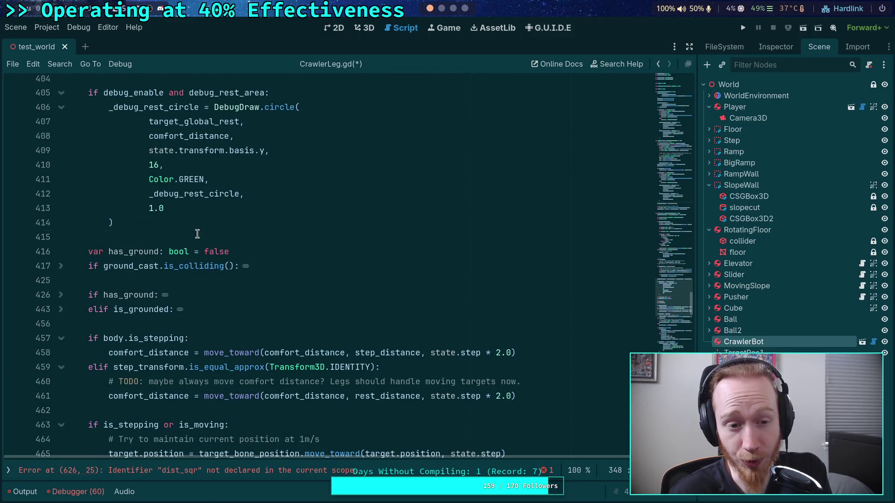
pyautogui.click(196, 234)
pyautogui.scroll(10, 196, 234)
pyautogui.scroll(6, 372, 301)
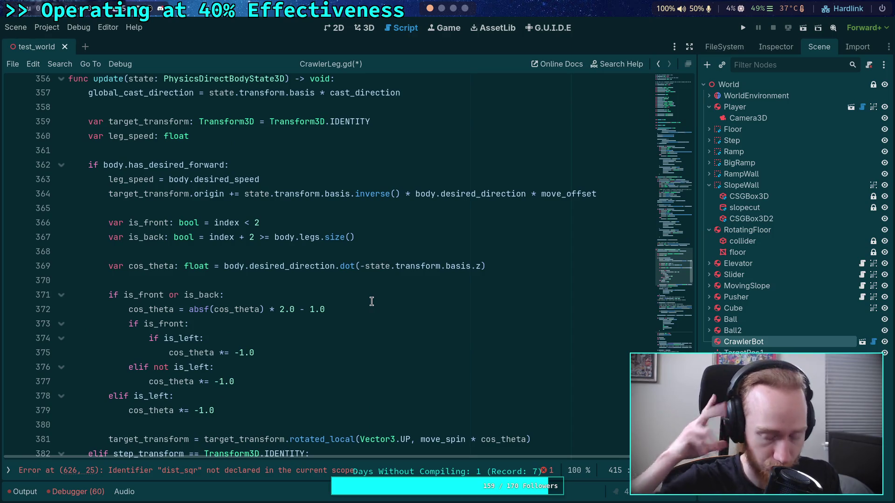
pyautogui.scroll(7, 371, 302)
pyautogui.click(232, 336)
pyautogui.scroll(2, 232, 336)
pyautogui.scroll(8, 232, 337)
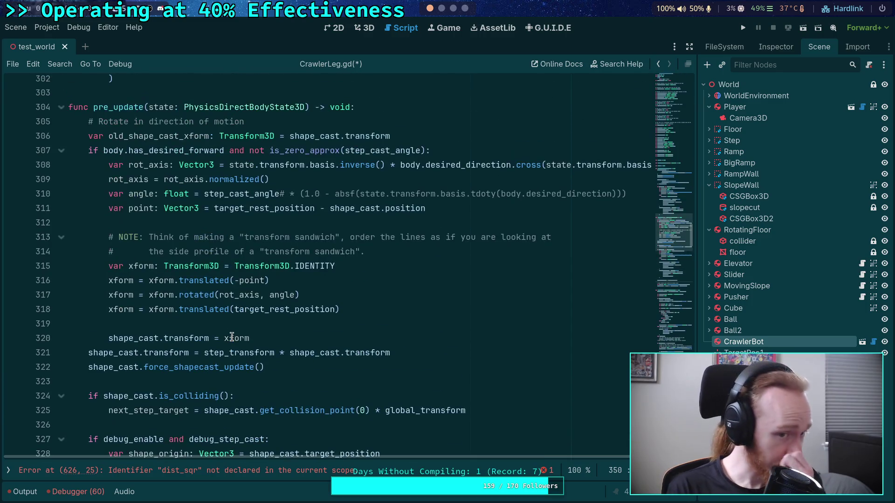
pyautogui.scroll(-1, 210, 330)
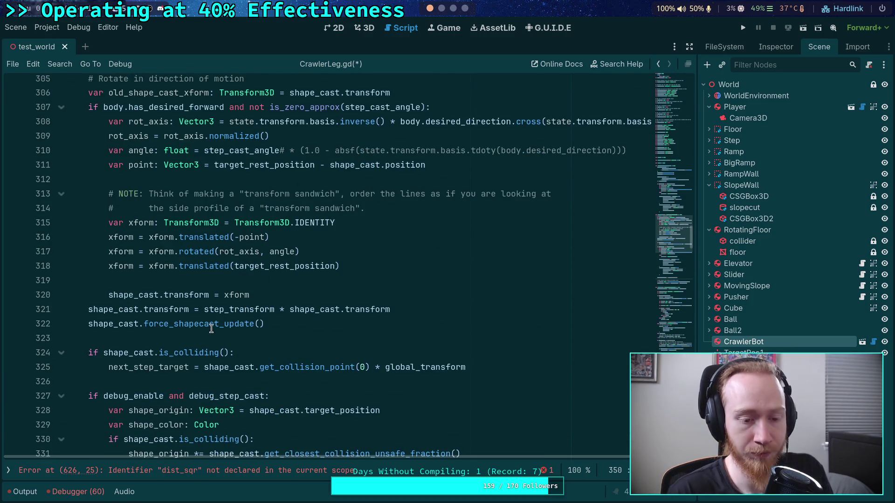
pyautogui.scroll(5, 200, 338)
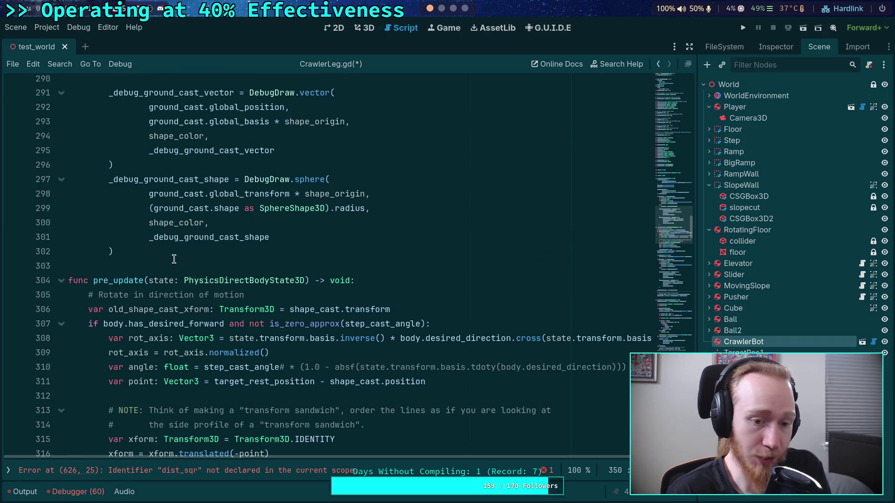
pyautogui.scroll(-5, 382, 322)
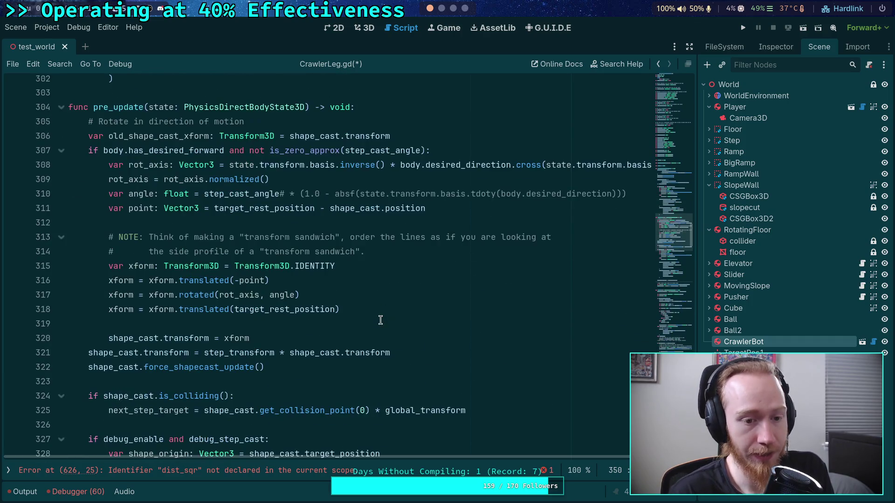
pyautogui.scroll(-2, 289, 287)
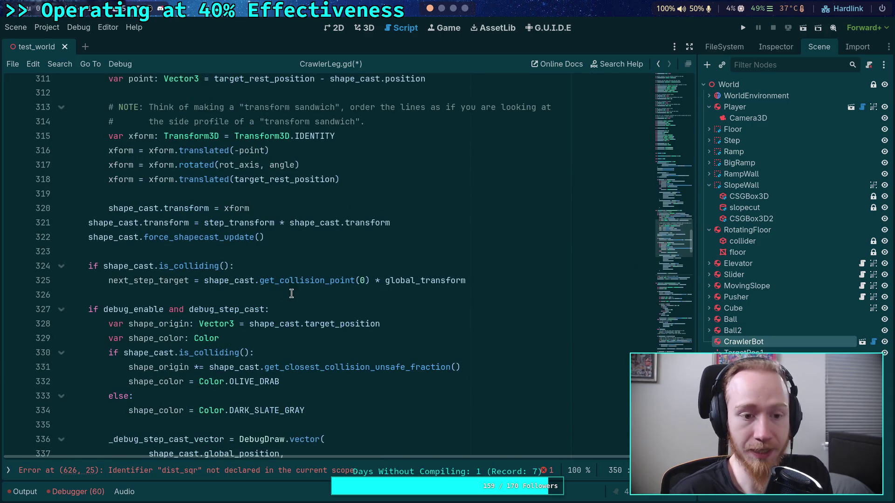
pyautogui.scroll(-4, 290, 292)
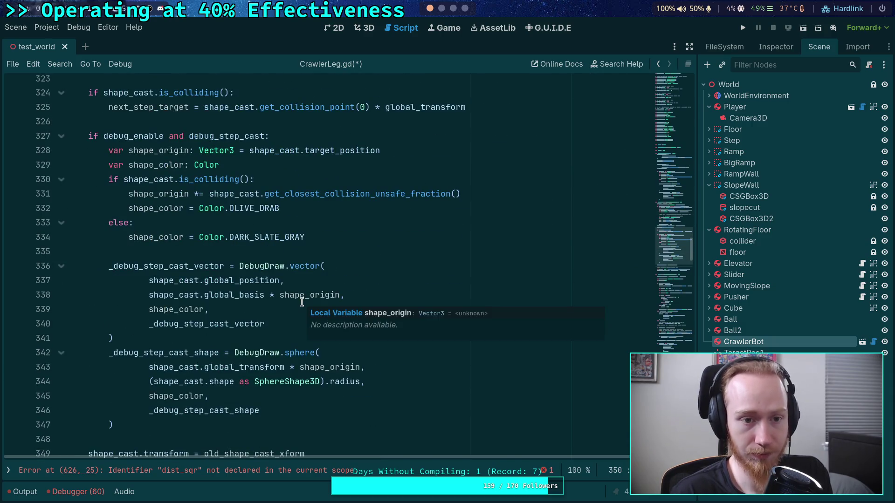
pyautogui.scroll(-4, 302, 302)
pyautogui.click(457, 337)
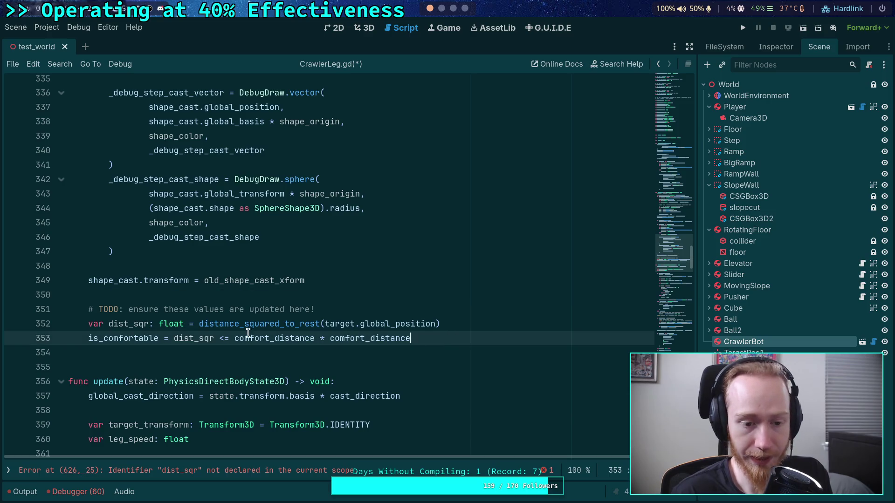
pyautogui.doubleClick(106, 337)
pyautogui.scroll(-4, 280, 362)
pyautogui.scroll(-1, 280, 361)
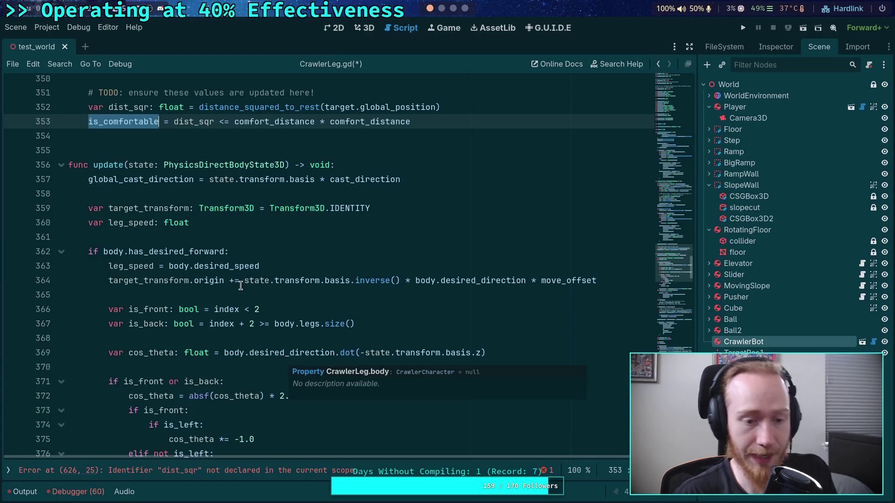
pyautogui.scroll(-12, 239, 290)
pyautogui.scroll(-8, 183, 291)
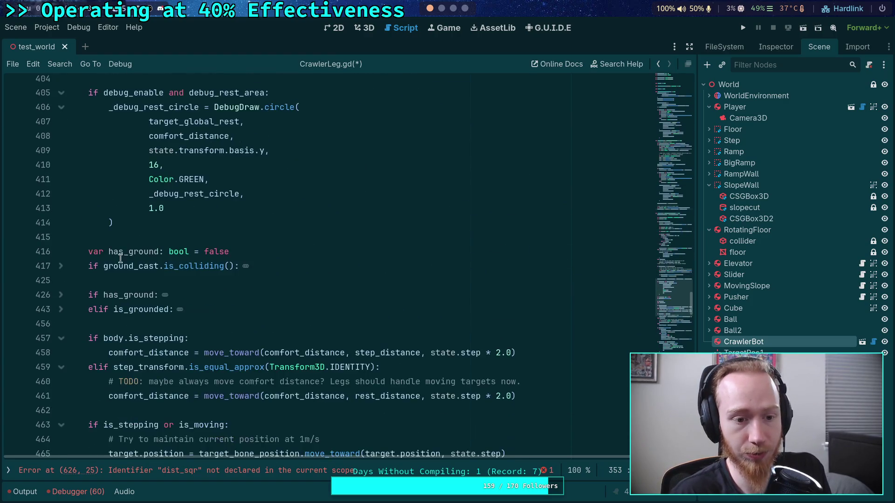
pyautogui.scroll(-4, 91, 252)
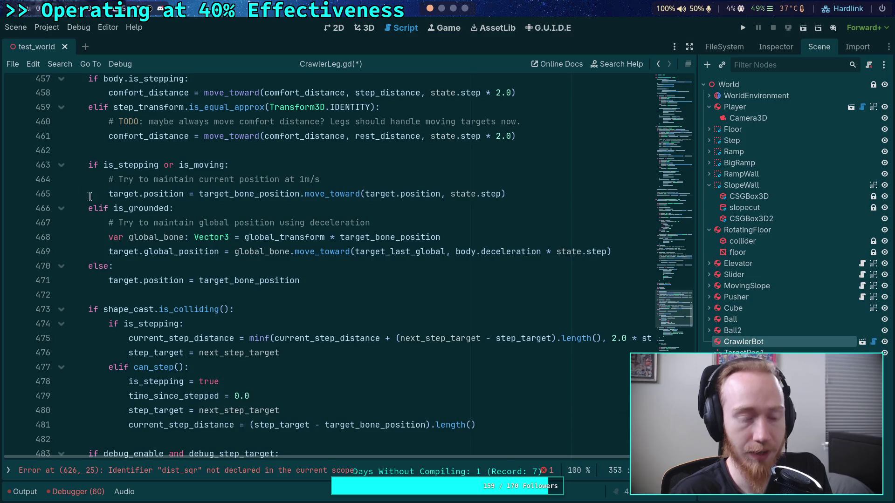
pyautogui.scroll(2, 298, 319)
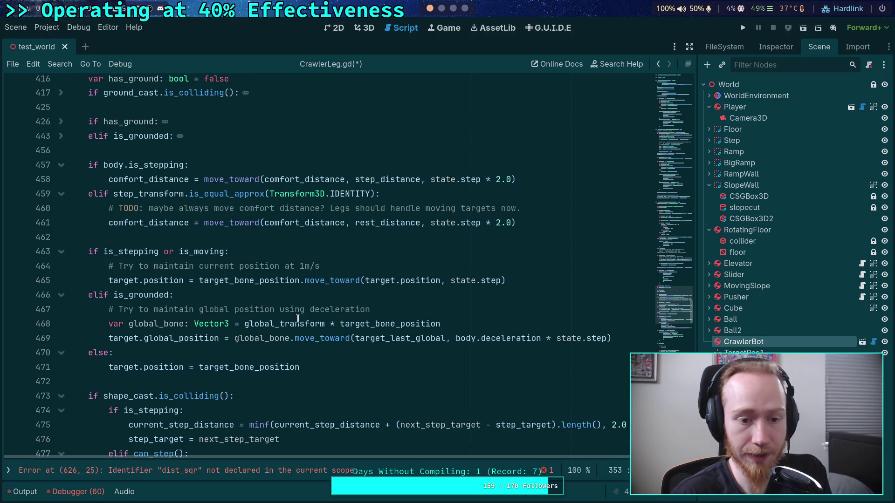
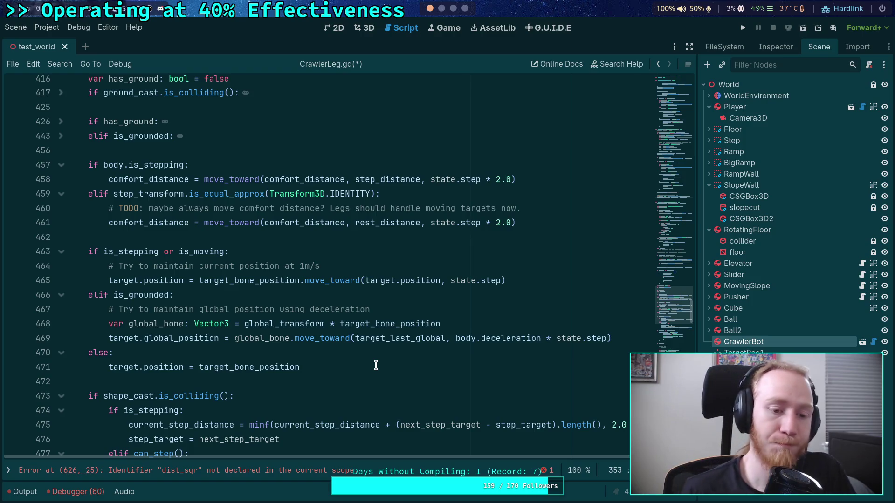
# Review the target-position if/elif/else block on lines 463–471 and its comfort_distance variable
pyautogui.click(334, 368)
pyautogui.moveTo(334, 369)
pyautogui.mouseDown()
pyautogui.moveTo(95, 265)
pyautogui.moveTo(88, 253)
pyautogui.mouseUp()
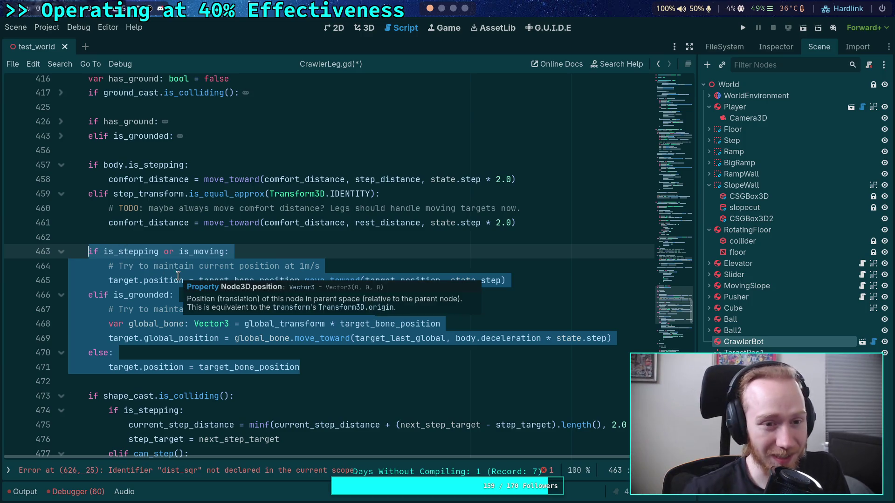
pyautogui.scroll(-2, 176, 281)
pyautogui.scroll(4, 148, 339)
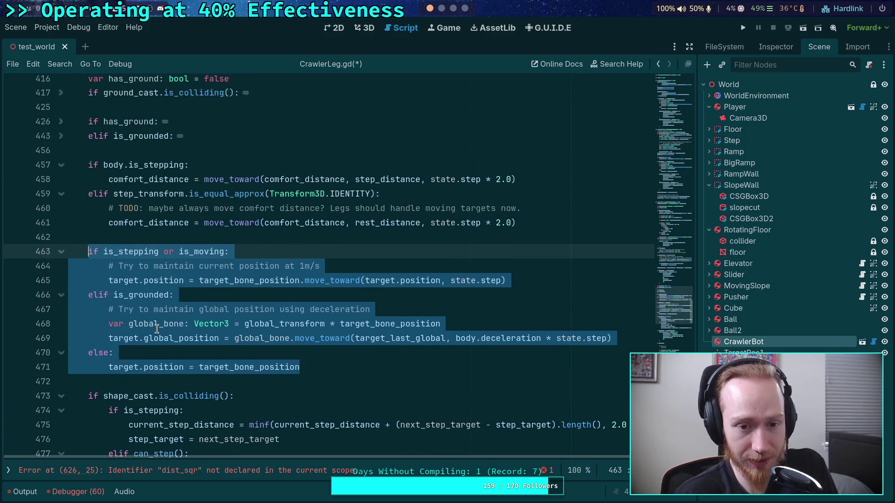
pyautogui.scroll(6, 148, 339)
pyautogui.scroll(-8, 203, 334)
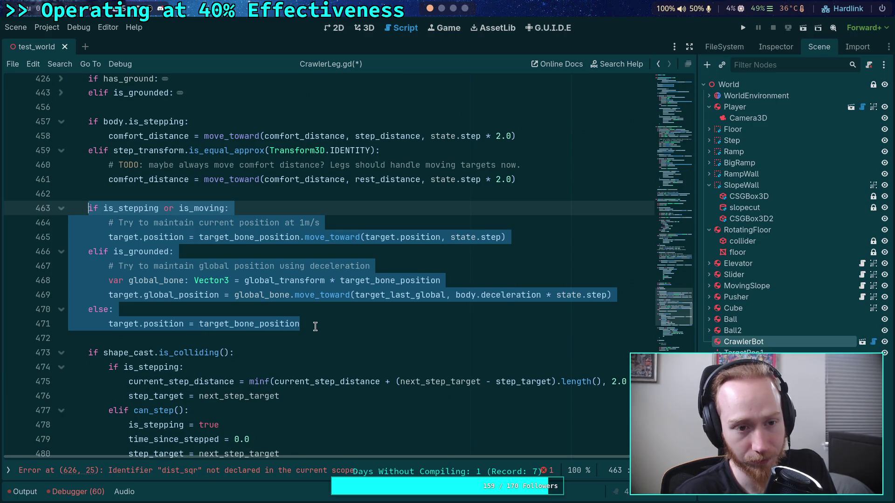
pyautogui.scroll(-3, 167, 241)
pyautogui.scroll(12, 140, 233)
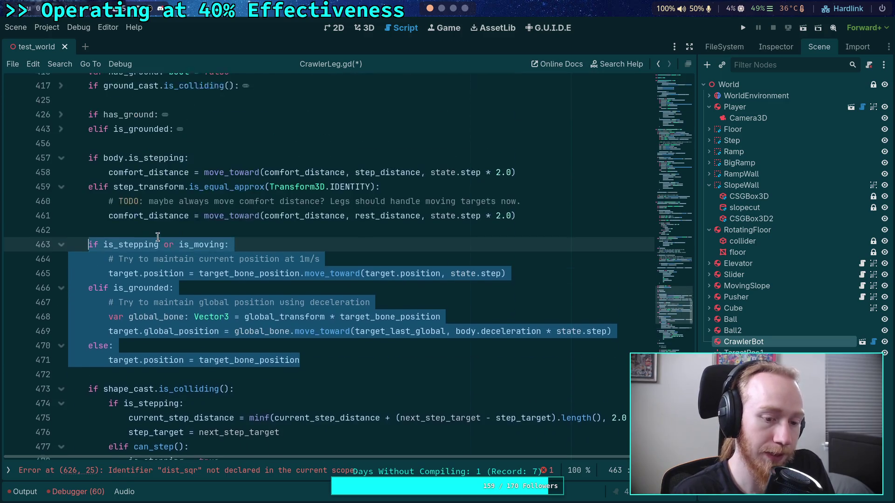
pyautogui.scroll(5, 122, 221)
pyautogui.scroll(-12, 186, 242)
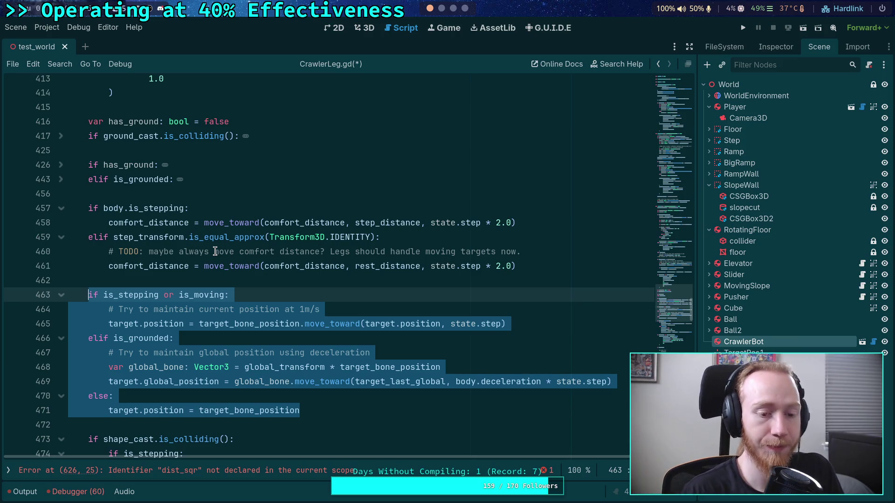
pyautogui.scroll(1, 154, 308)
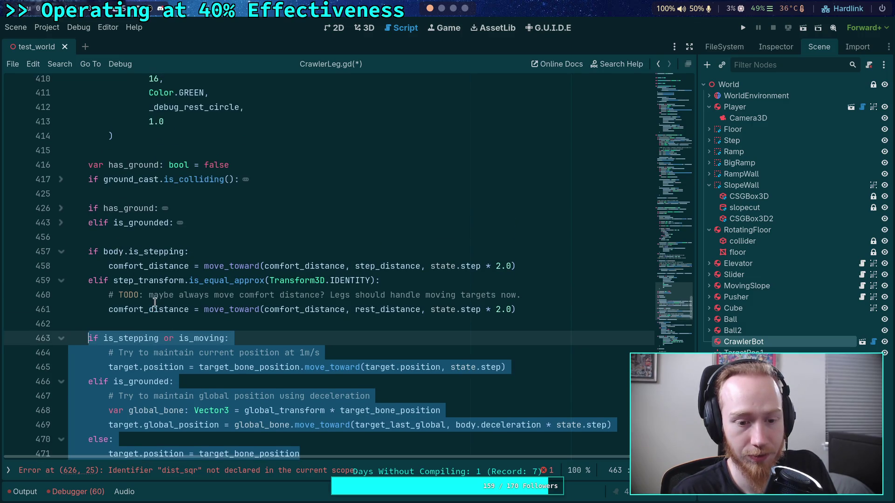
pyautogui.doubleClick(125, 309)
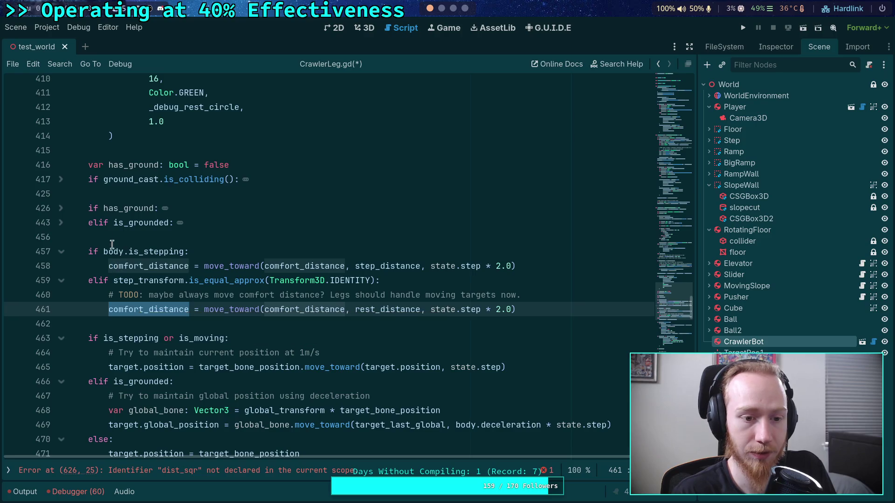
pyautogui.scroll(-2, 103, 233)
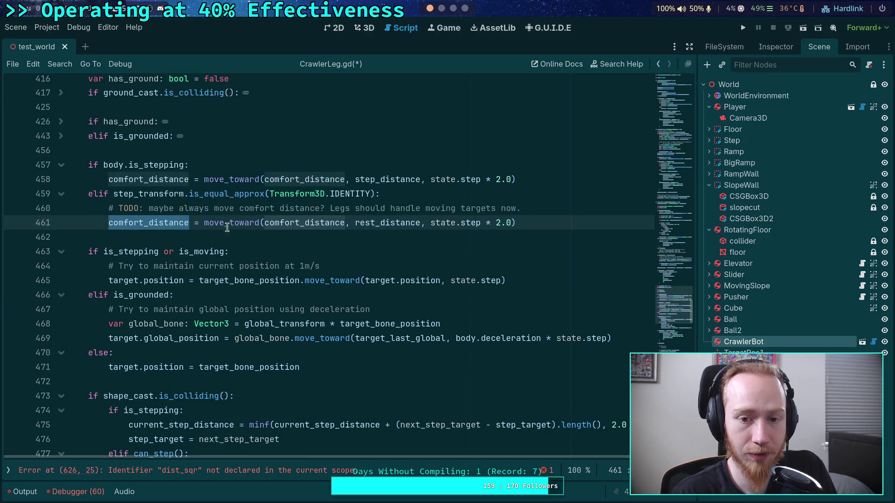
pyautogui.scroll(1, 146, 196)
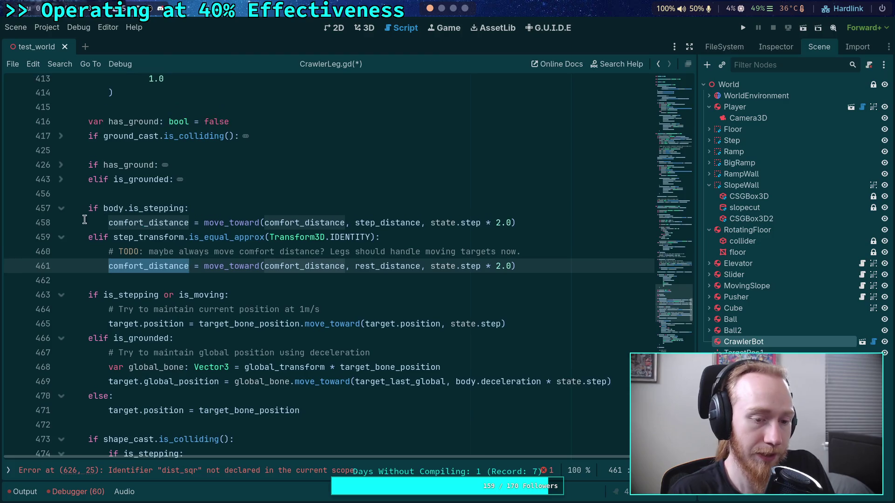
pyautogui.moveTo(88, 208)
pyautogui.mouseDown()
pyautogui.moveTo(518, 252)
pyautogui.moveTo(539, 261)
pyautogui.mouseUp()
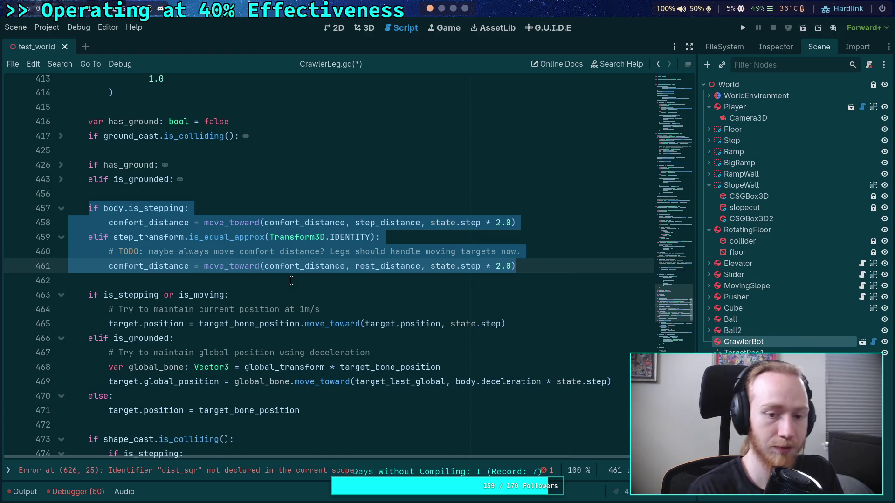
pyautogui.scroll(12, 290, 280)
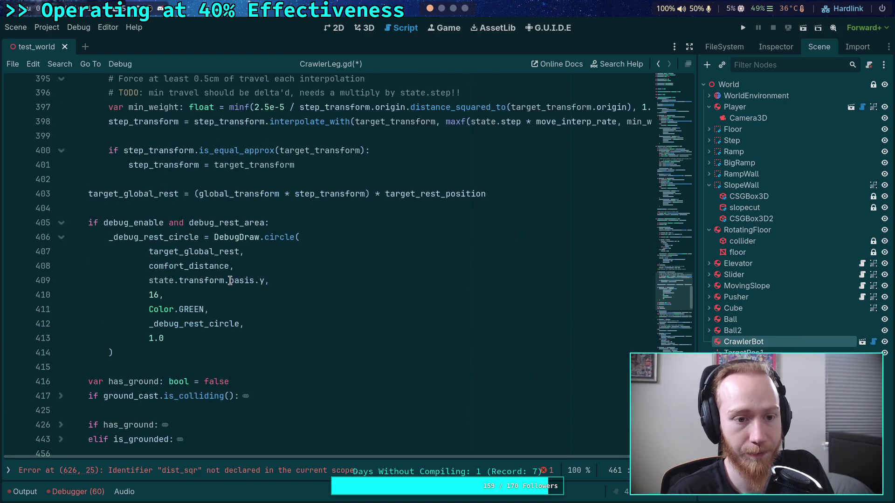
pyautogui.scroll(7, 231, 280)
pyautogui.scroll(-14, 232, 280)
pyautogui.scroll(-5, 231, 279)
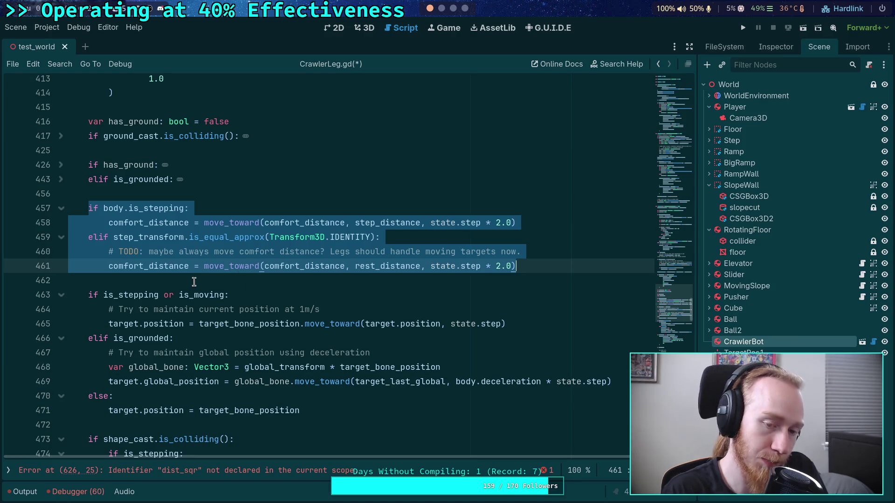
pyautogui.scroll(4, 161, 289)
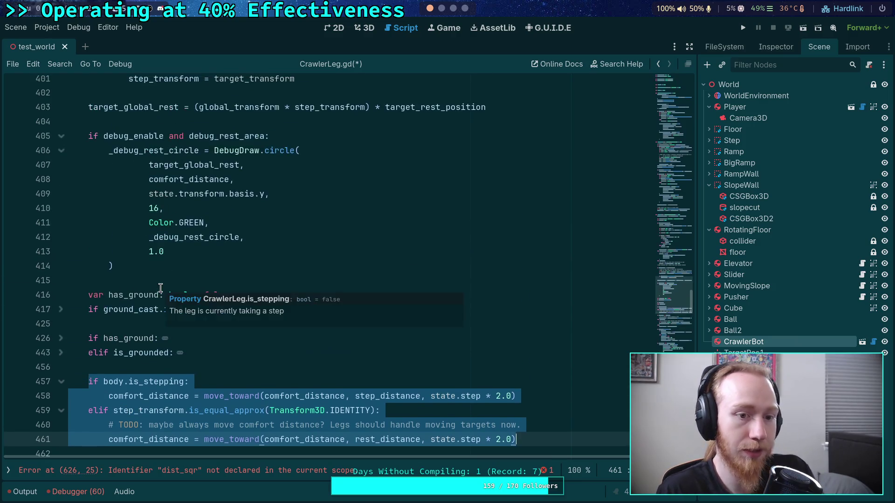
pyautogui.scroll(-1, 204, 331)
pyautogui.scroll(-1, 280, 368)
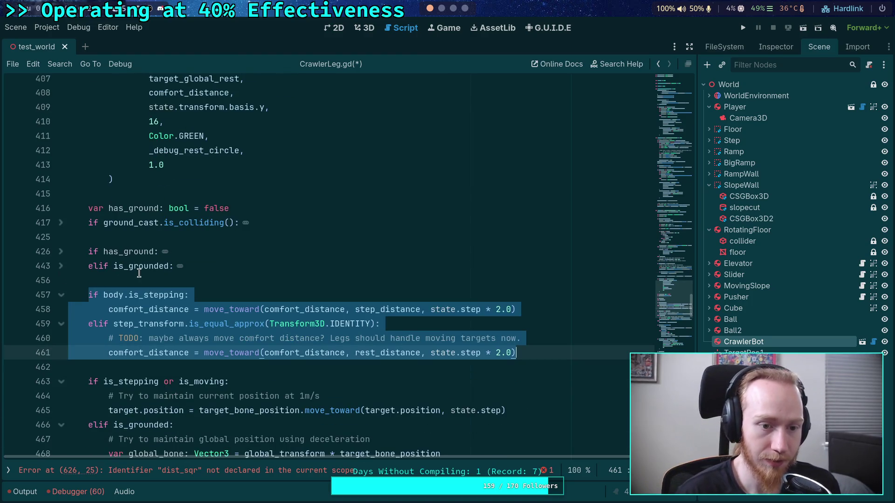
pyautogui.scroll(19, 140, 271)
pyautogui.scroll(5, 158, 269)
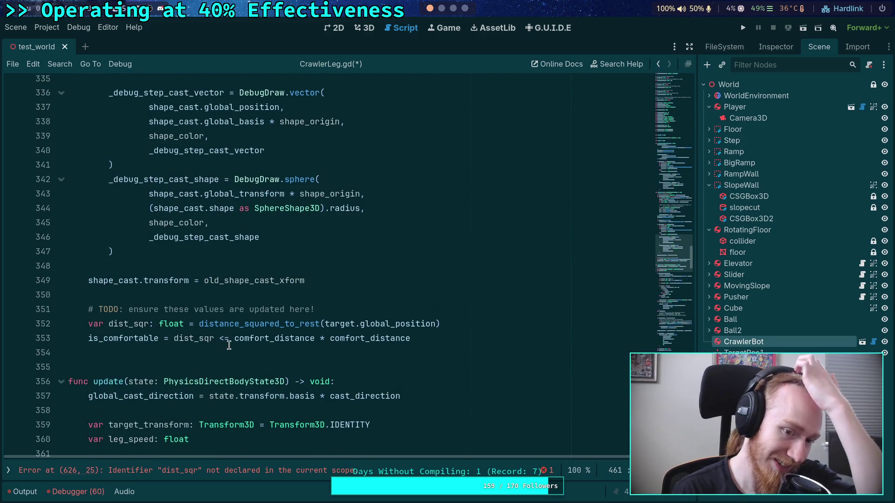
# Declare an empty func _update_step_target(state: PhysicsDirectBodyState3D) -> void: at line 355
pyautogui.click(249, 353)
pyautogui.press('Return')
pyautogui.write('func _update_')
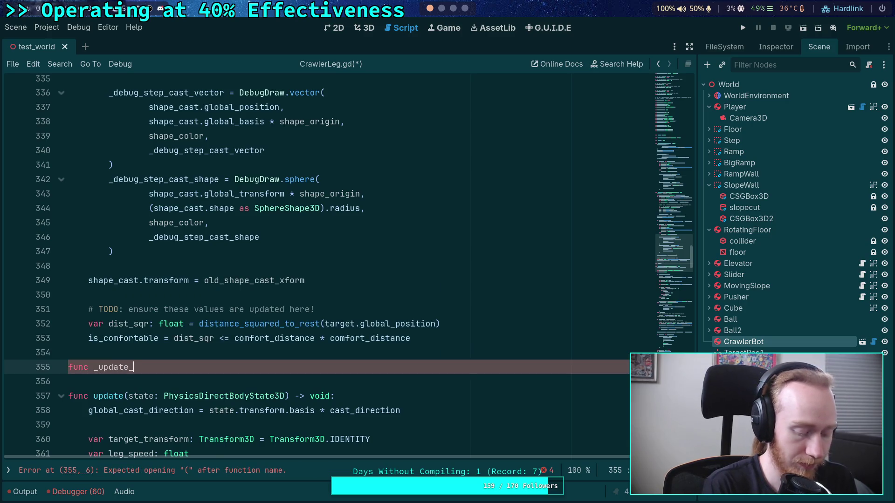
pyautogui.write('step_target')
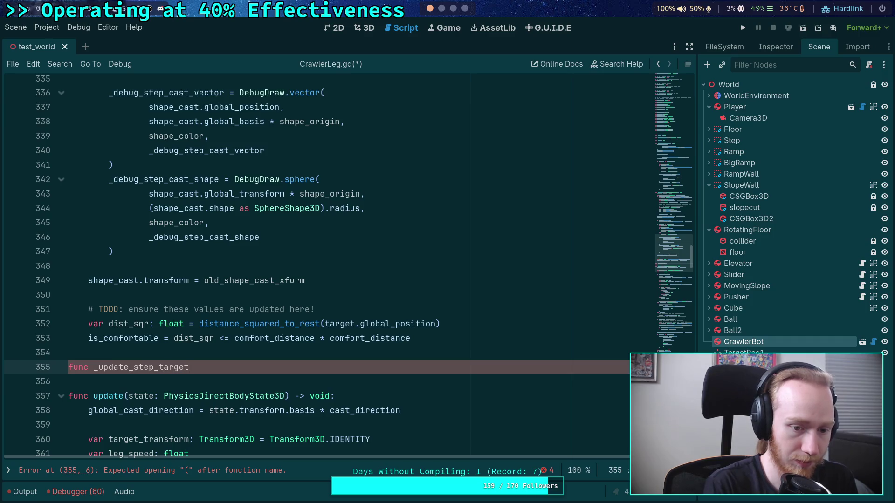
pyautogui.write('(')
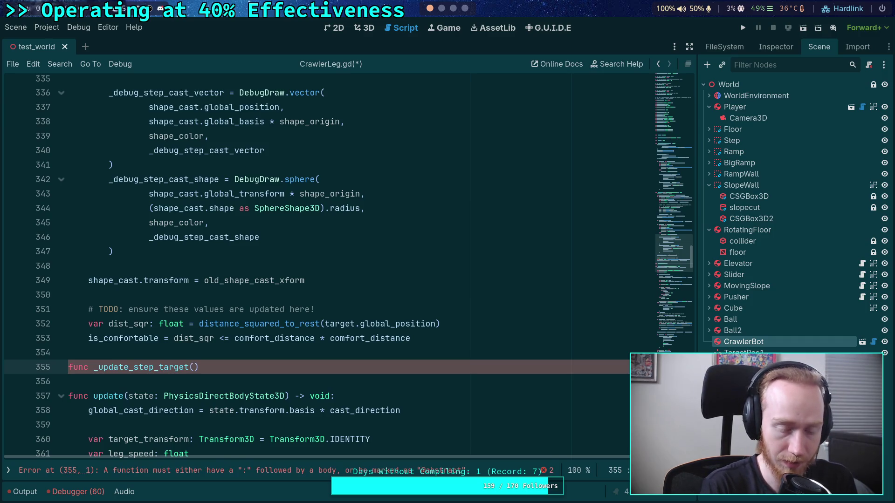
pyautogui.write('state: ')
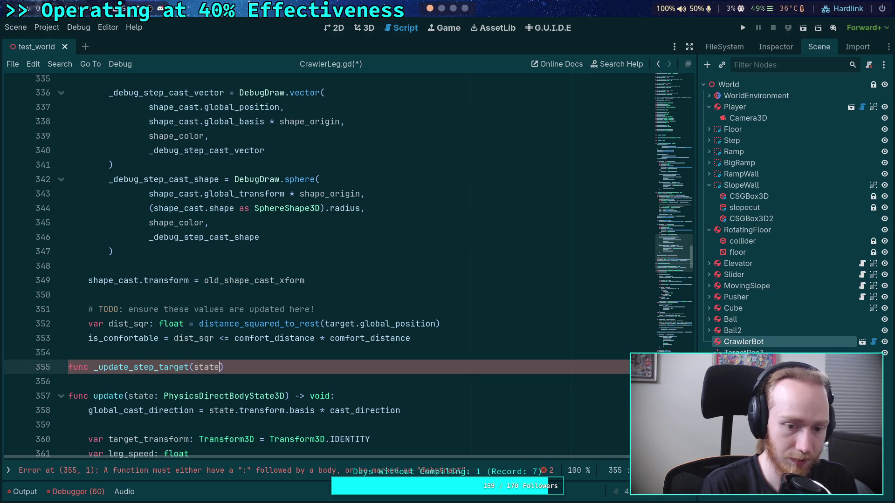
pyautogui.write('PhysicsDir')
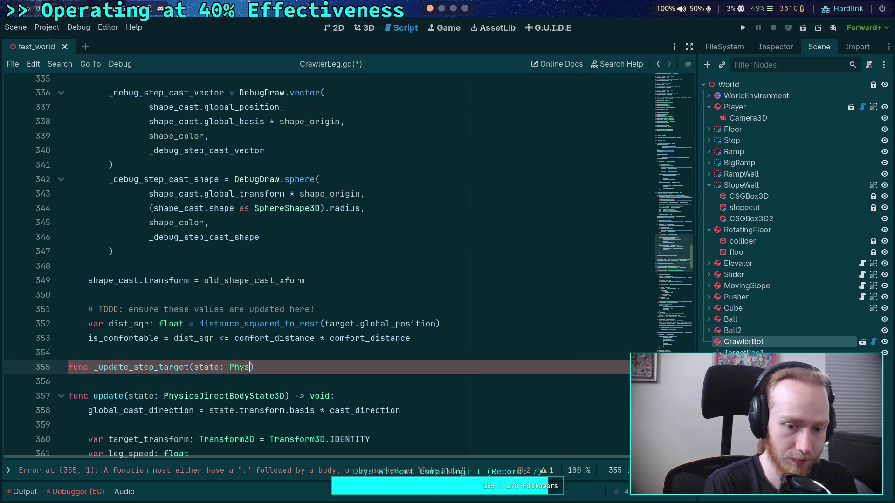
pyautogui.press('Down')
pyautogui.press('Down')
pyautogui.press('Return')
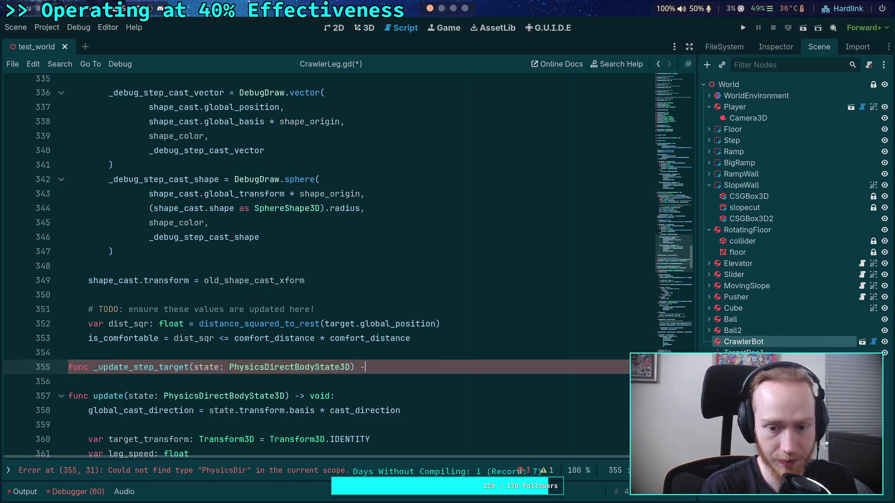
pyautogui.write('void:')
pyautogui.press('Return')
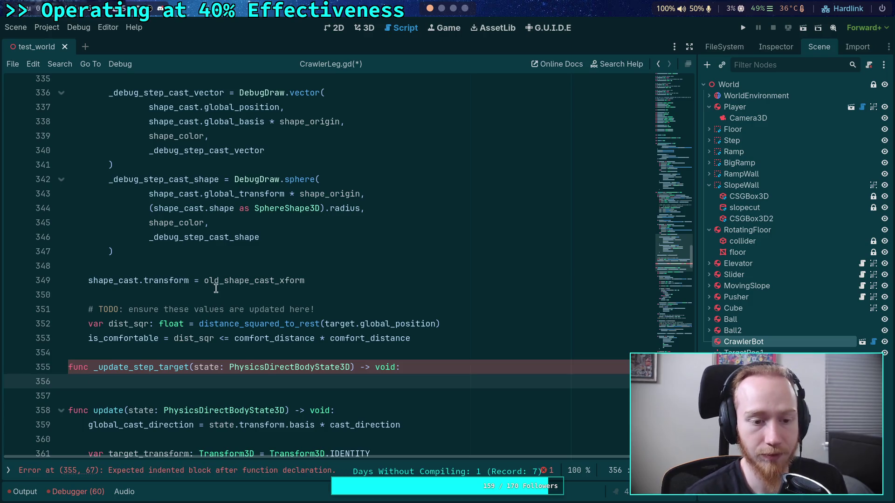
pyautogui.scroll(4, 251, 371)
pyautogui.scroll(-2, 251, 371)
pyautogui.moveTo(296, 366)
pyautogui.mouseDown()
pyautogui.moveTo(298, 340)
pyautogui.moveTo(176, 262)
pyautogui.moveTo(126, 274)
pyautogui.moveTo(88, 121)
pyautogui.mouseUp()
pyautogui.scroll(9, 176, 262)
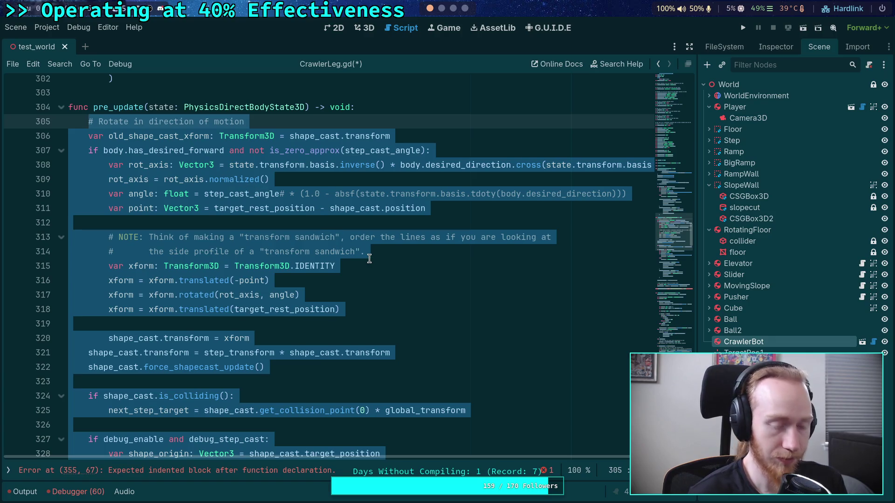
pyautogui.hotkey('ctrl', 'x')
pyautogui.click(222, 222)
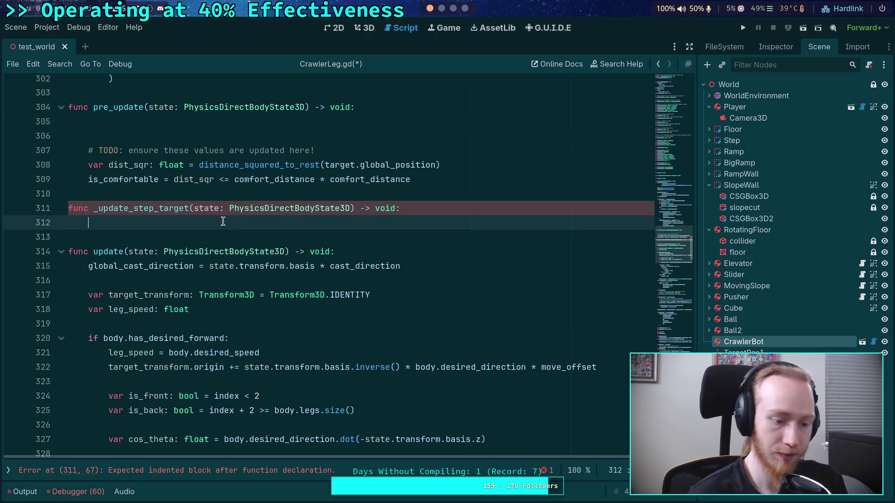
pyautogui.press('Return')
pyautogui.press('Up')
pyautogui.hotkey('ctrl', 'v')
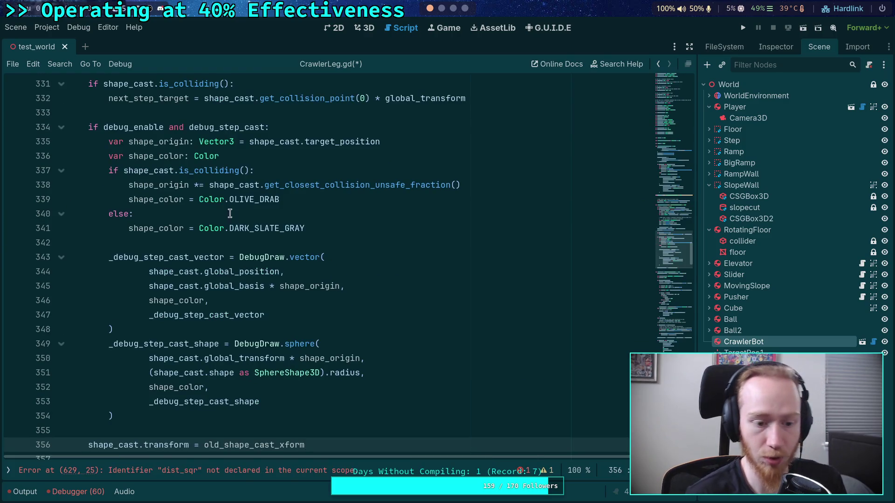
pyautogui.scroll(-3, 227, 350)
pyautogui.scroll(4, 297, 384)
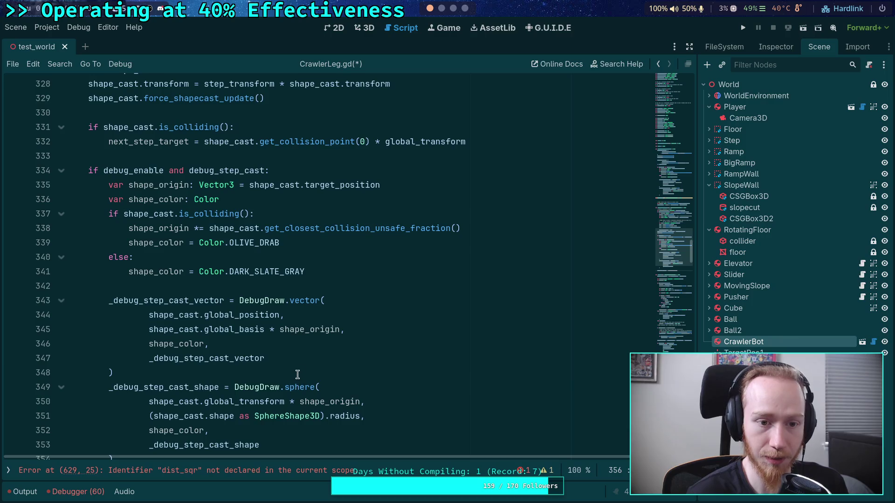
pyautogui.scroll(-1, 302, 373)
pyautogui.scroll(-1, 308, 369)
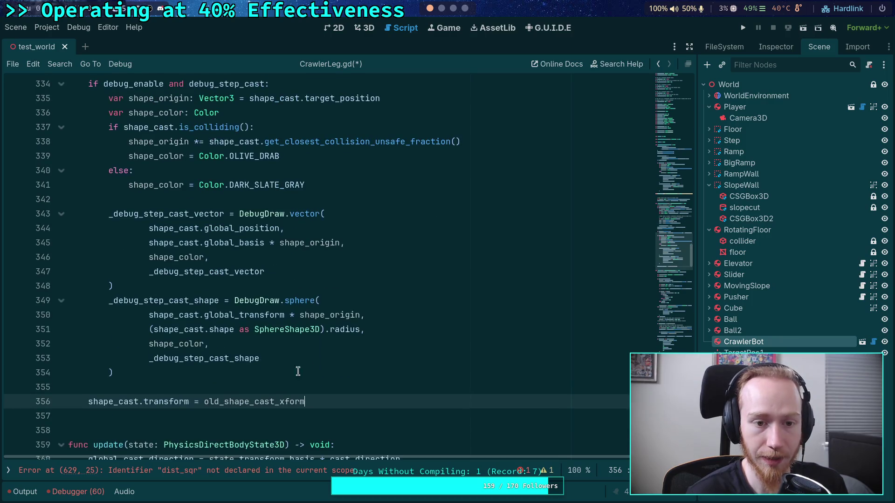
pyautogui.click(273, 373)
pyautogui.scroll(1, 294, 383)
pyautogui.scroll(3, 294, 383)
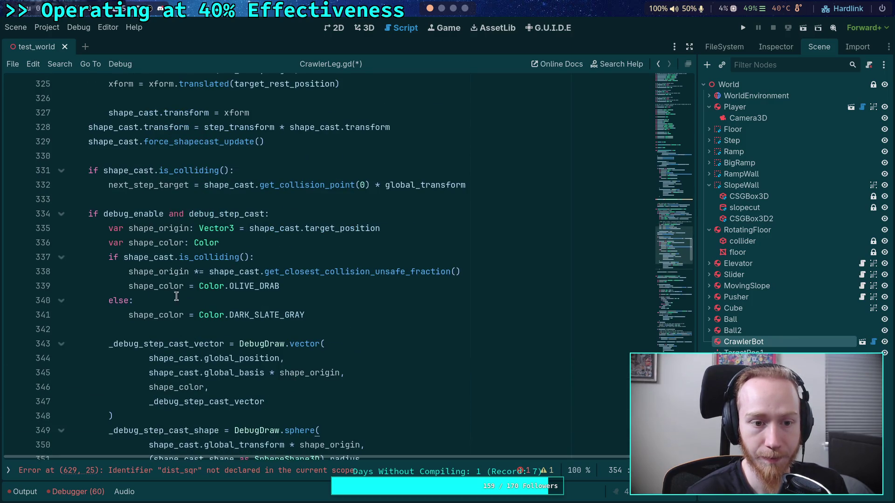
pyautogui.click(168, 186)
pyautogui.doubleClick(168, 185)
pyautogui.scroll(5, 323, 367)
pyautogui.scroll(-10, 324, 364)
pyautogui.scroll(-2, 324, 363)
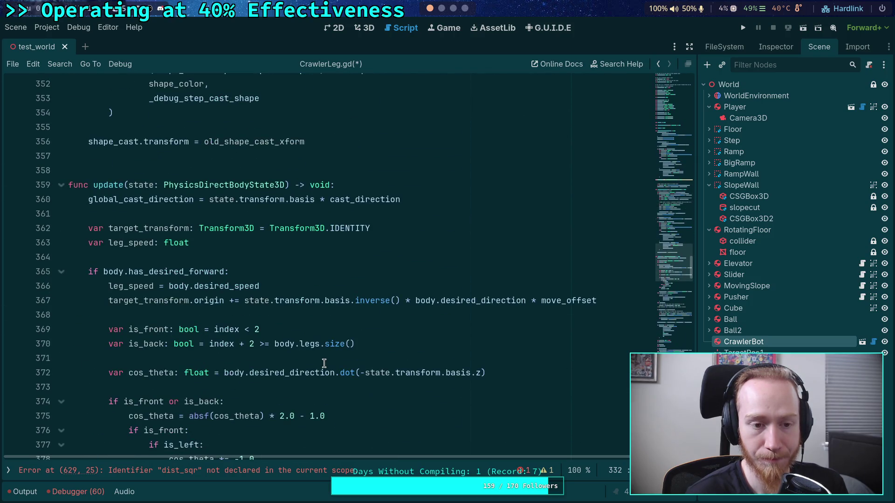
pyautogui.scroll(15, 324, 363)
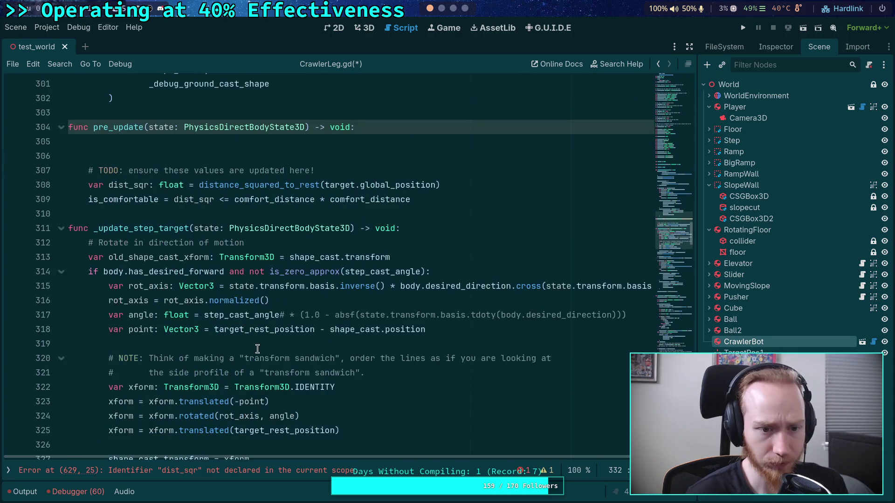
pyautogui.scroll(-2, 296, 354)
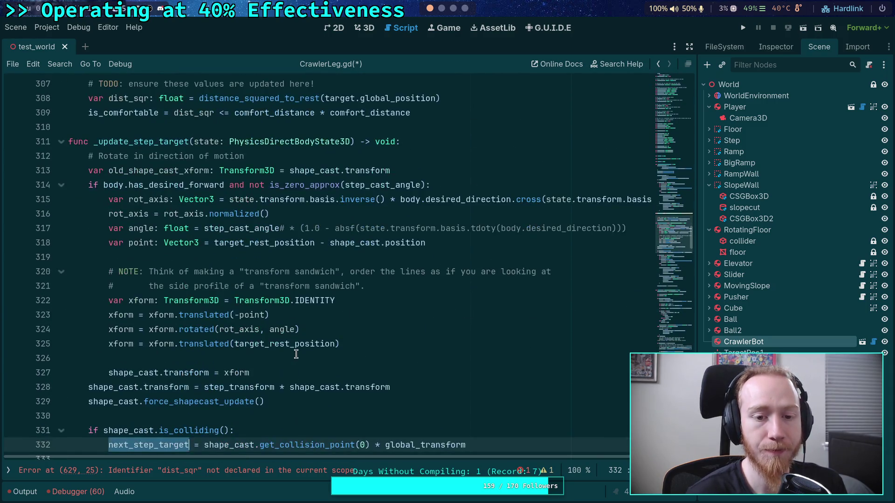
pyautogui.scroll(-1, 296, 354)
pyautogui.scroll(-3, 296, 354)
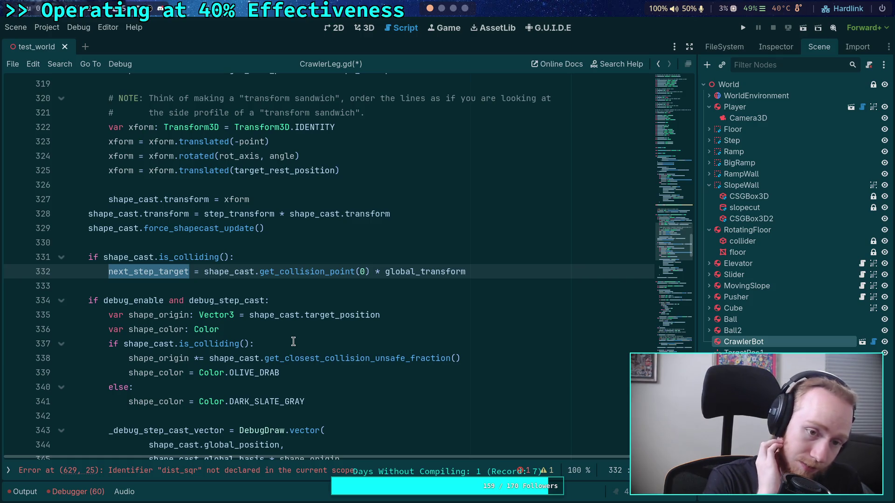
pyautogui.scroll(7, 293, 342)
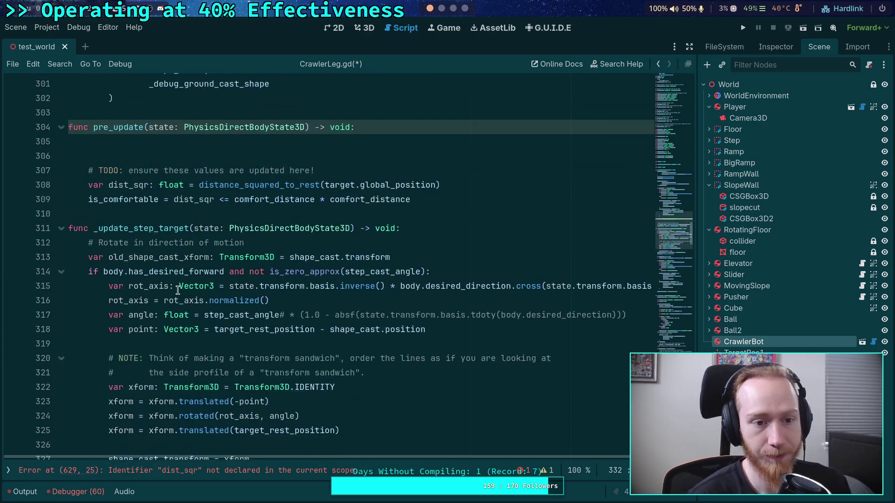
pyautogui.click(136, 270)
# Rename the function to _update_next_step_target and add an _update_next_step_target(state) call in pre_update
pyautogui.write('next_')
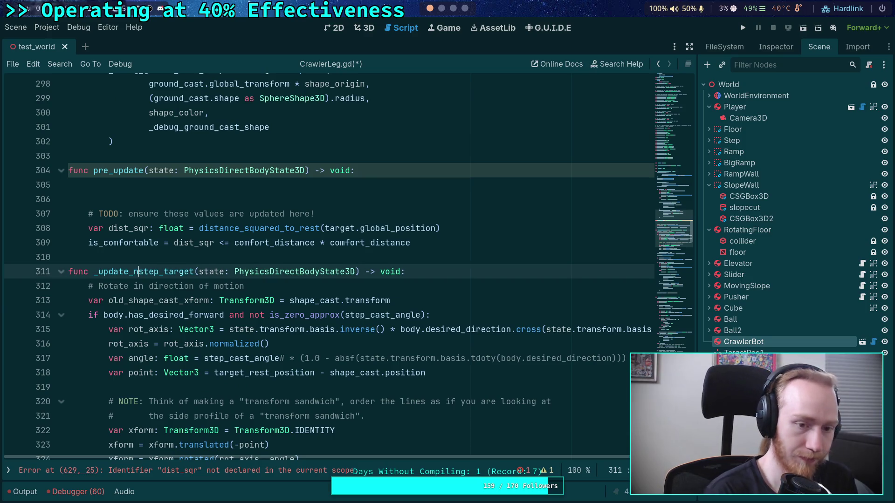
pyautogui.click(165, 186)
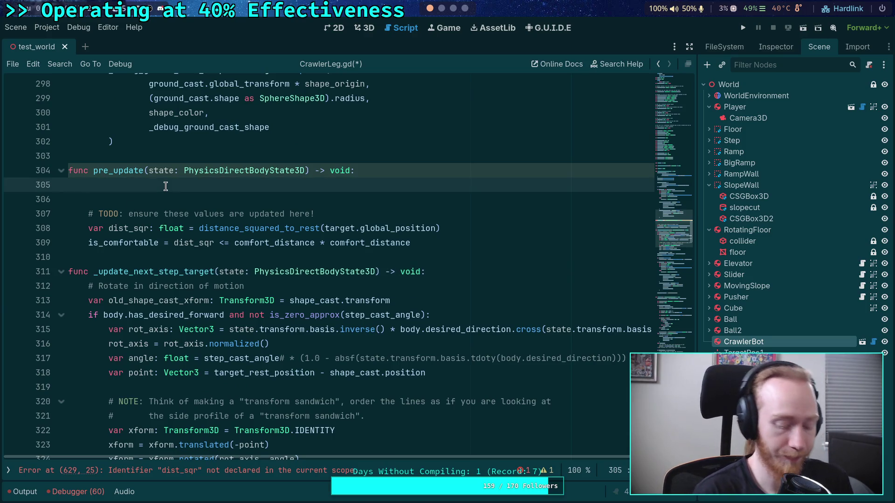
pyautogui.press('Return')
pyautogui.write('_upd')
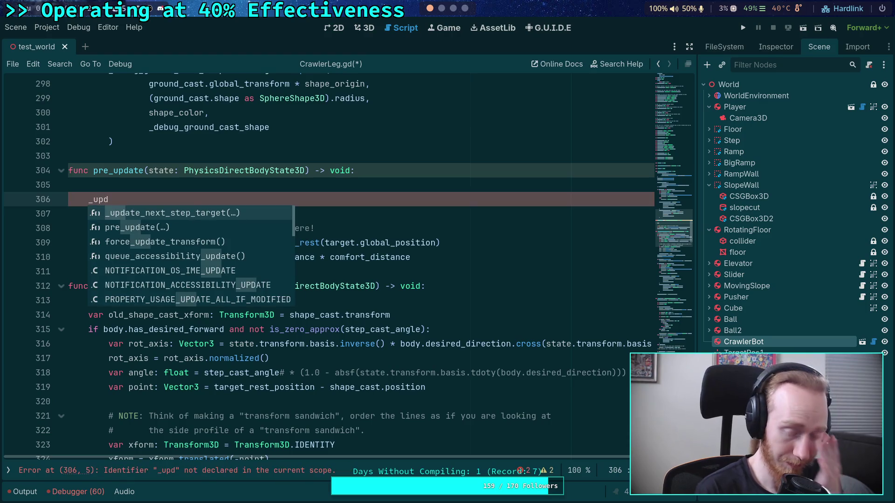
pyautogui.press('Return')
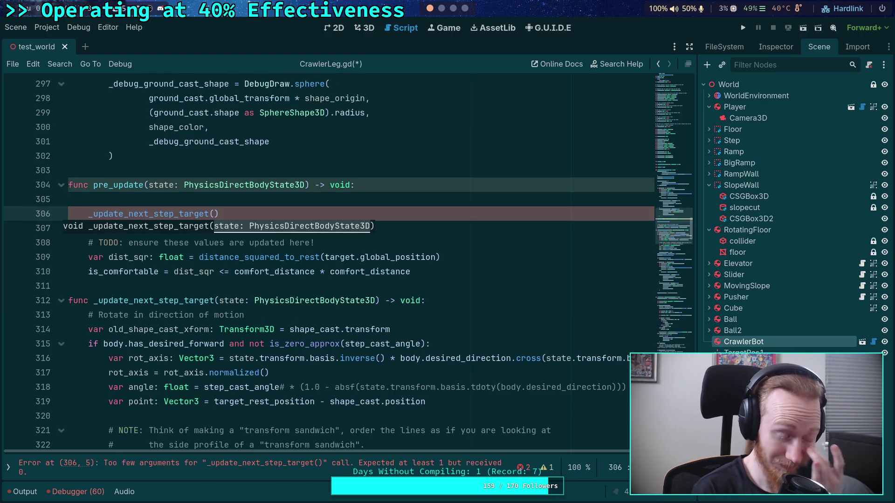
pyautogui.write('state')
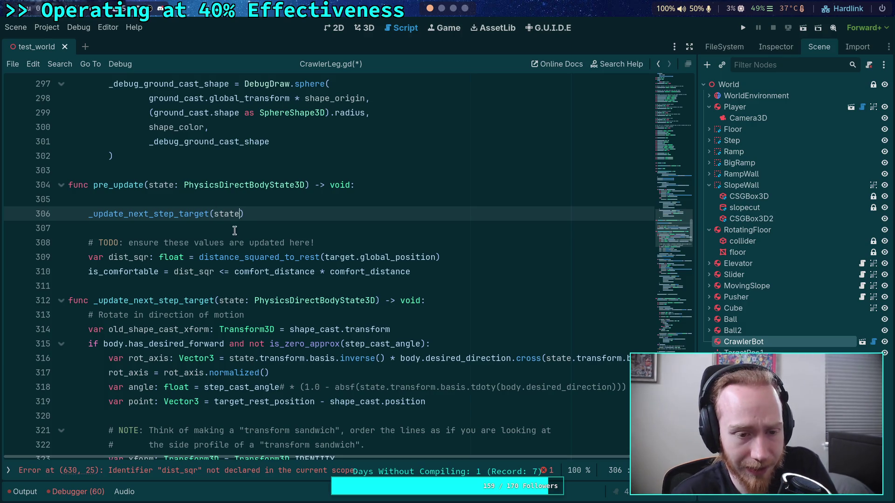
pyautogui.click(270, 230)
pyautogui.scroll(-3, 272, 243)
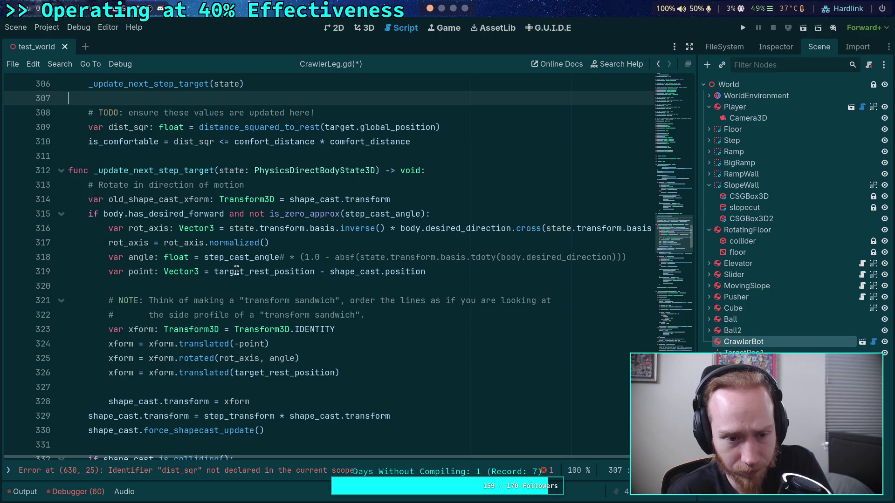
pyautogui.scroll(-2, 238, 267)
pyautogui.scroll(5, 242, 252)
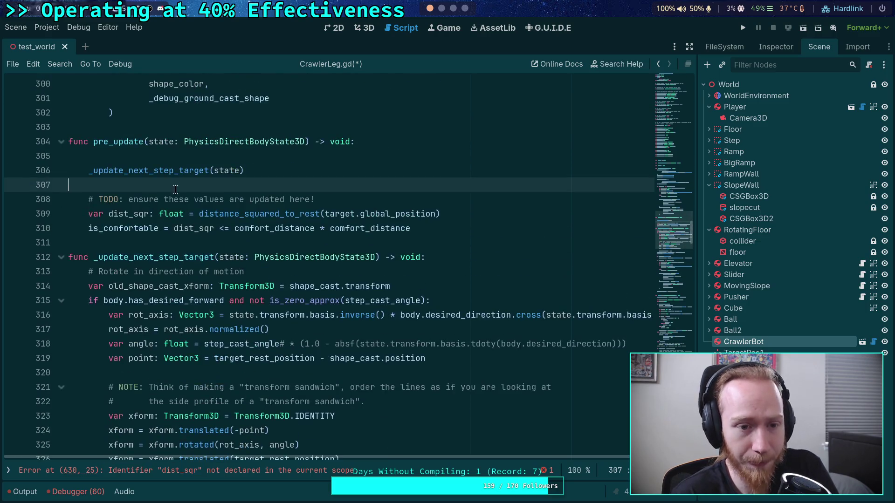
pyautogui.scroll(-9, 303, 256)
pyautogui.scroll(-11, 355, 264)
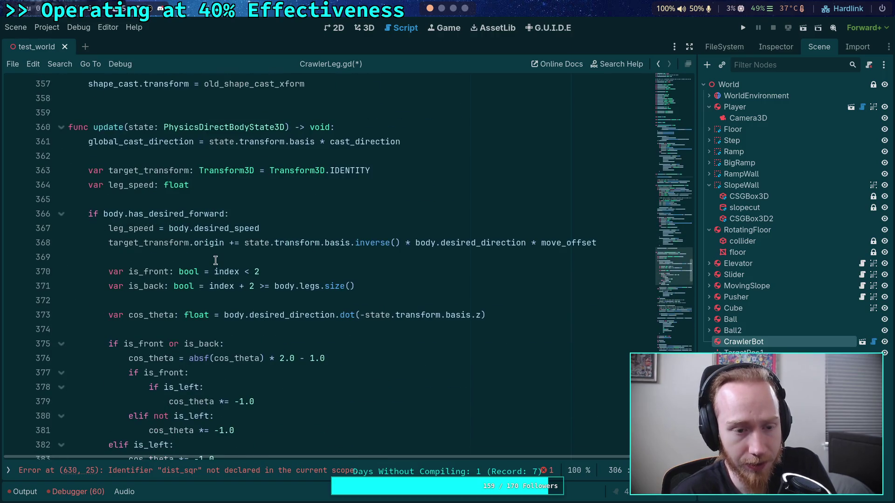
pyautogui.scroll(-9, 215, 260)
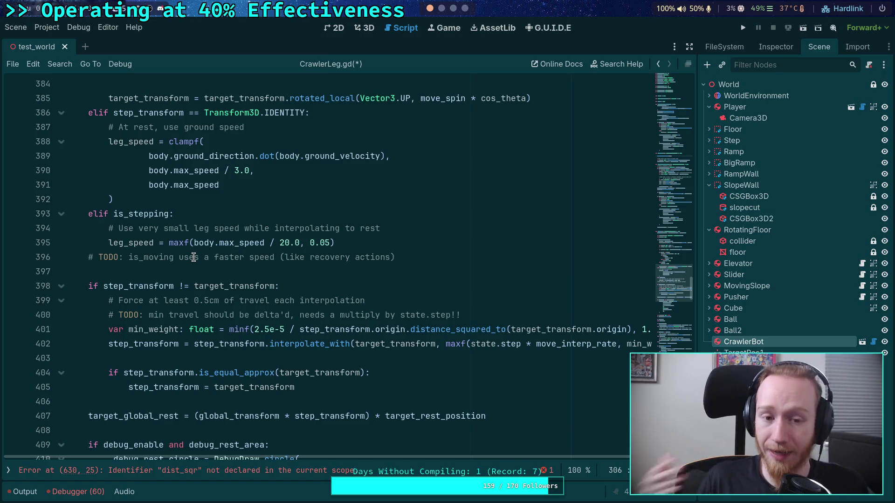
pyautogui.scroll(3, 194, 257)
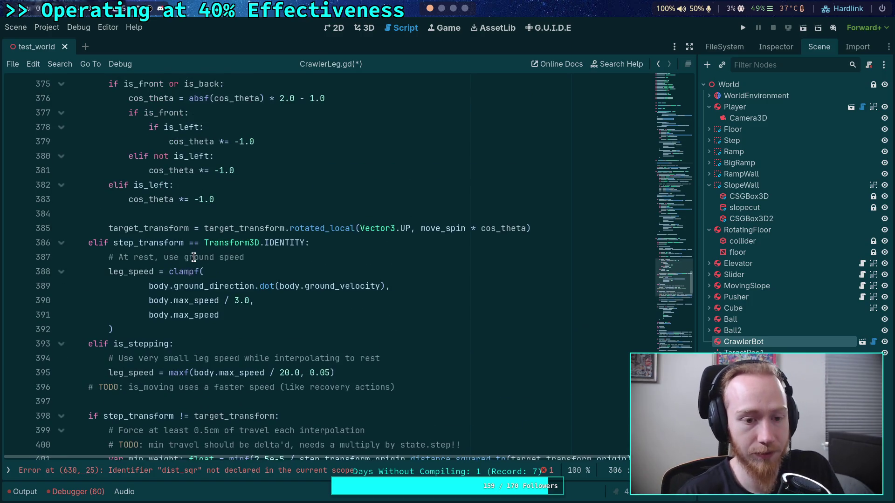
pyautogui.doubleClick(144, 371)
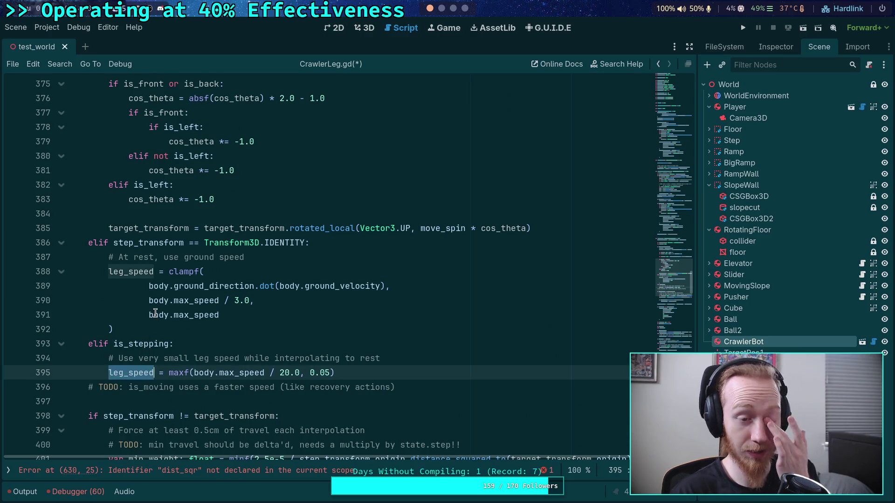
pyautogui.scroll(3, 155, 317)
pyautogui.scroll(2, 156, 314)
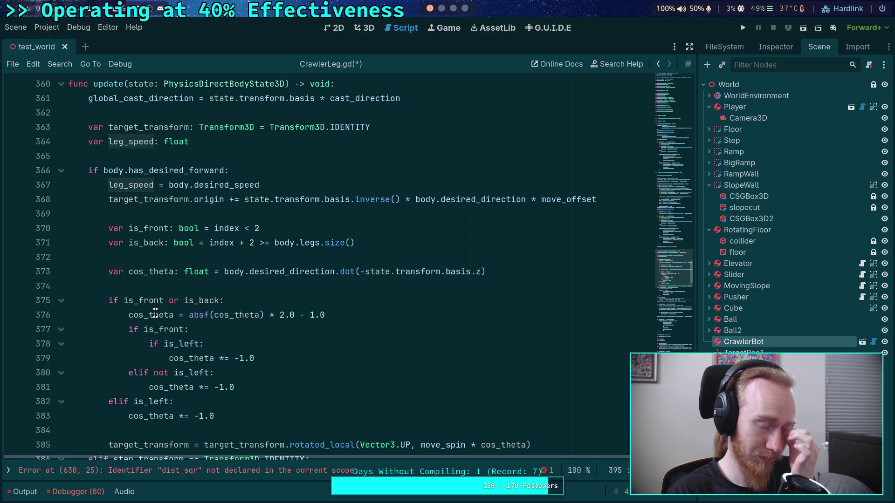
pyautogui.scroll(-6, 156, 313)
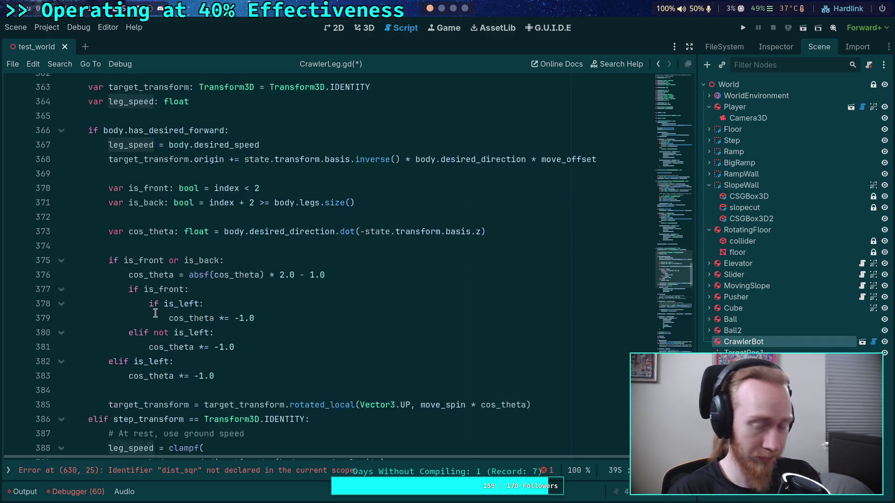
pyautogui.click(130, 301)
pyautogui.doubleClick(129, 300)
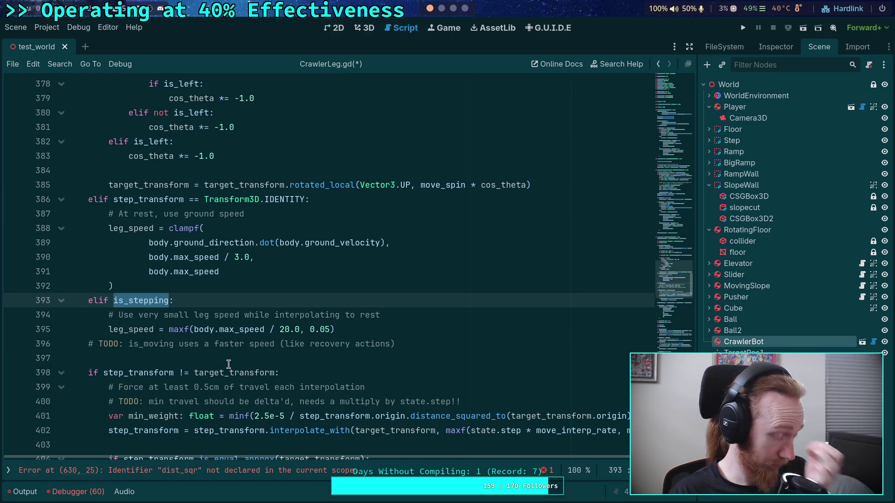
# Check next_step_target on line 333, then fold the 'if debug_enable and debug_step_cast:' block at line 335
pyautogui.scroll(10, 226, 363)
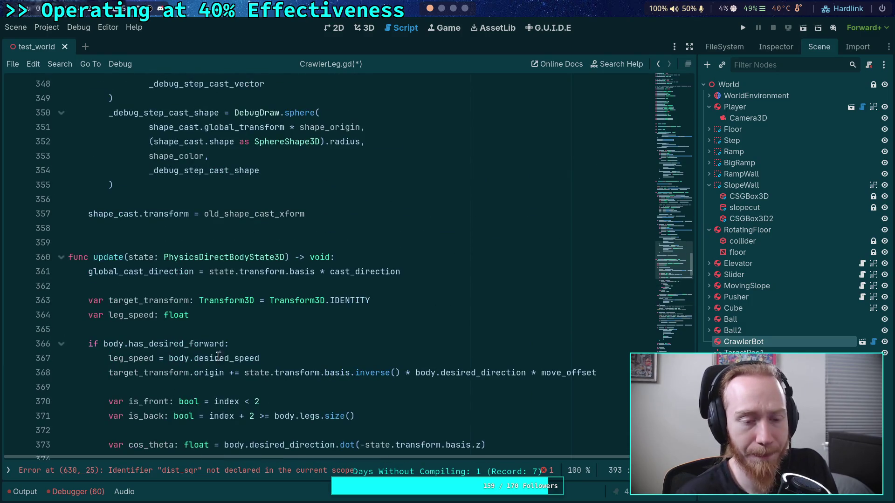
pyautogui.scroll(12, 222, 360)
pyautogui.scroll(-7, 205, 341)
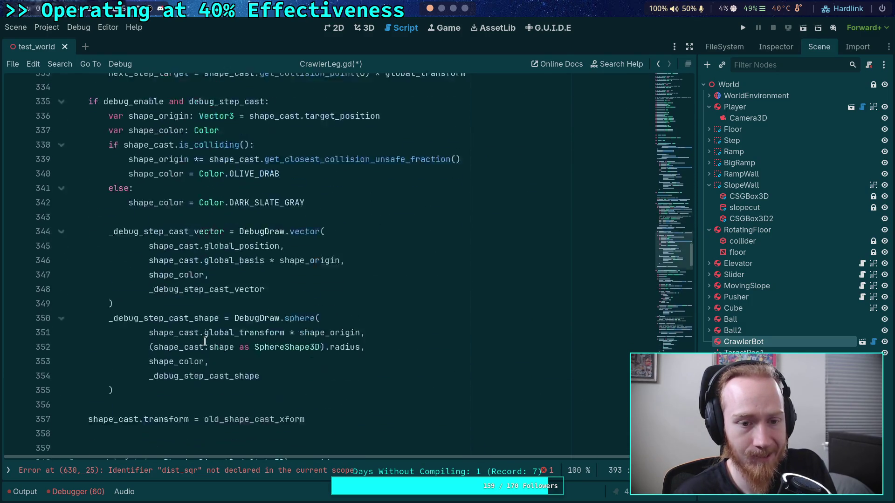
pyautogui.scroll(-6, 205, 342)
pyautogui.scroll(8, 204, 341)
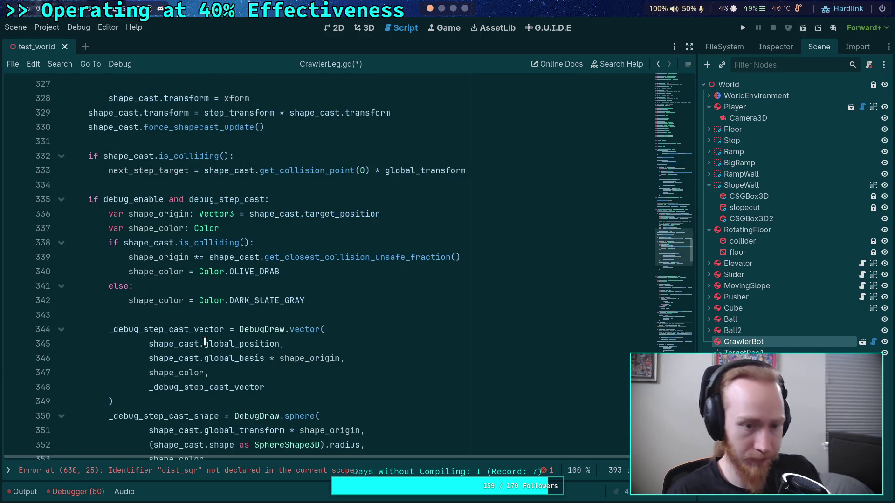
pyautogui.scroll(3, 204, 342)
pyautogui.doubleClick(149, 303)
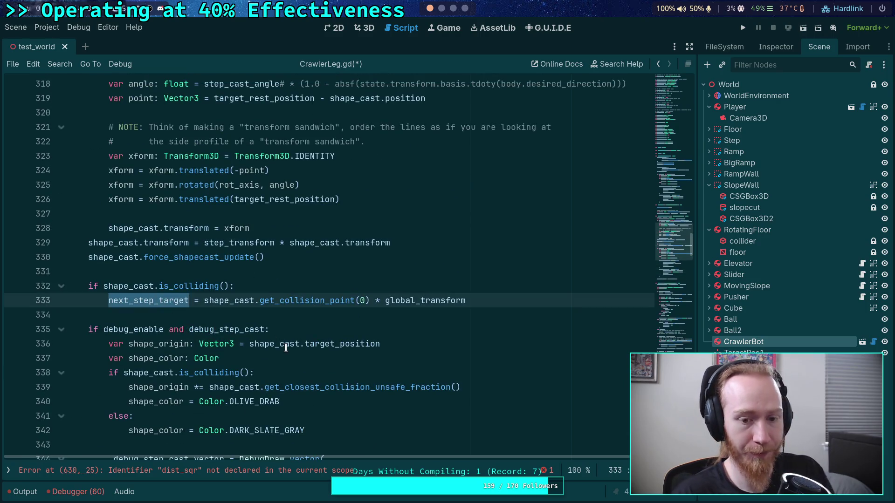
pyautogui.scroll(3, 291, 380)
pyautogui.scroll(-2, 292, 380)
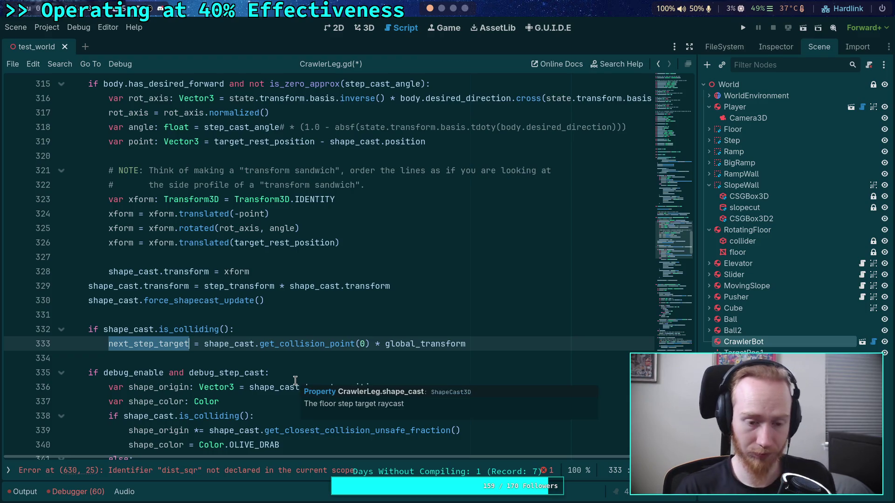
pyautogui.scroll(-3, 240, 338)
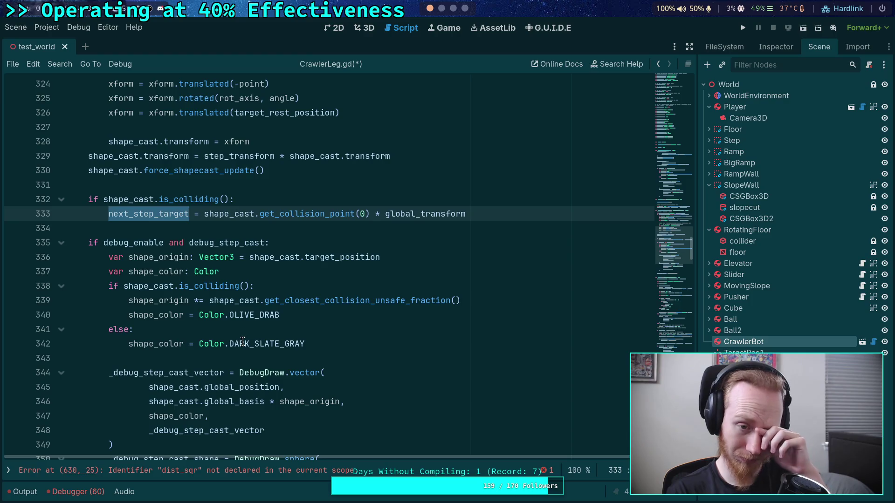
pyautogui.scroll(4, 236, 327)
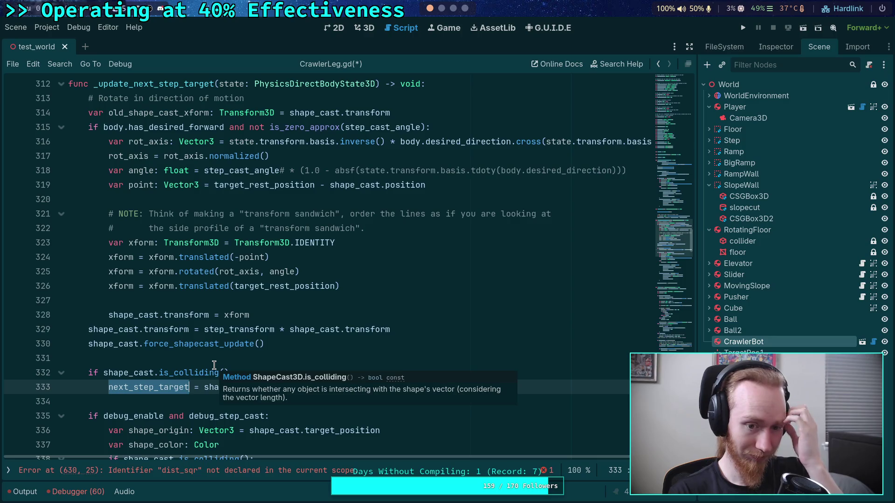
pyautogui.scroll(-7, 214, 347)
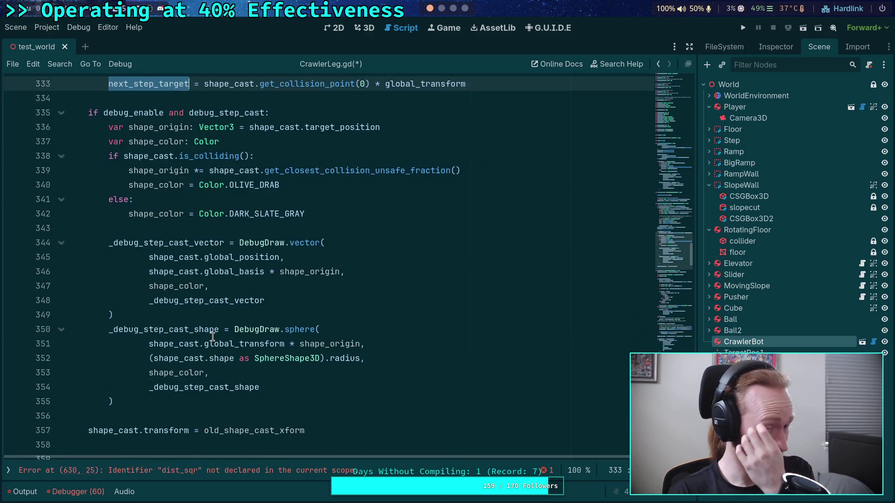
pyautogui.scroll(-4, 213, 332)
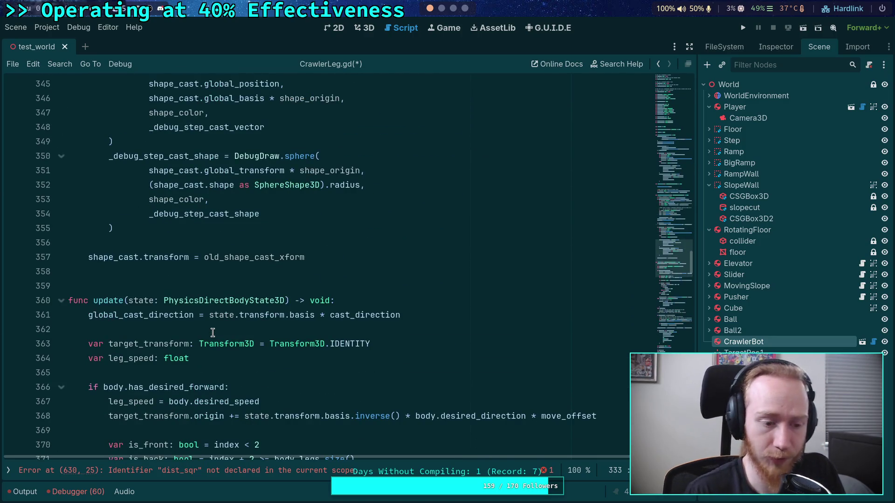
pyautogui.scroll(5, 212, 332)
pyautogui.click(61, 156)
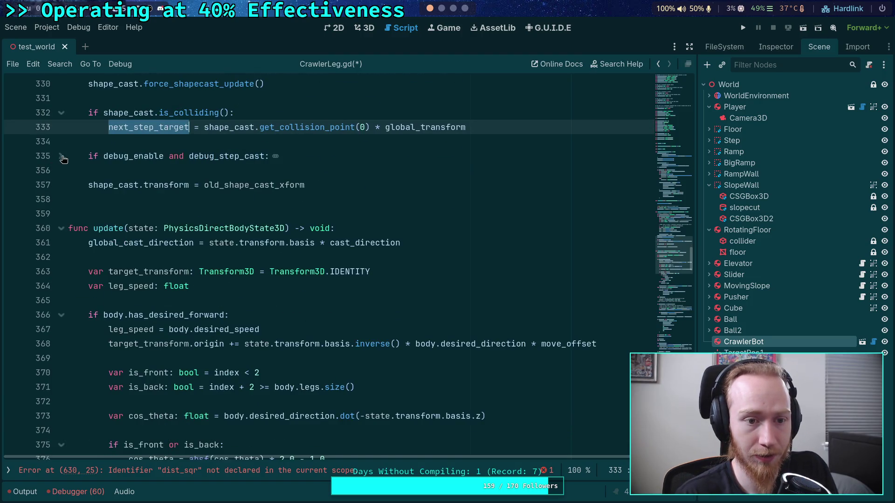
pyautogui.scroll(2, 155, 292)
pyautogui.click(142, 298)
pyautogui.scroll(-3, 143, 296)
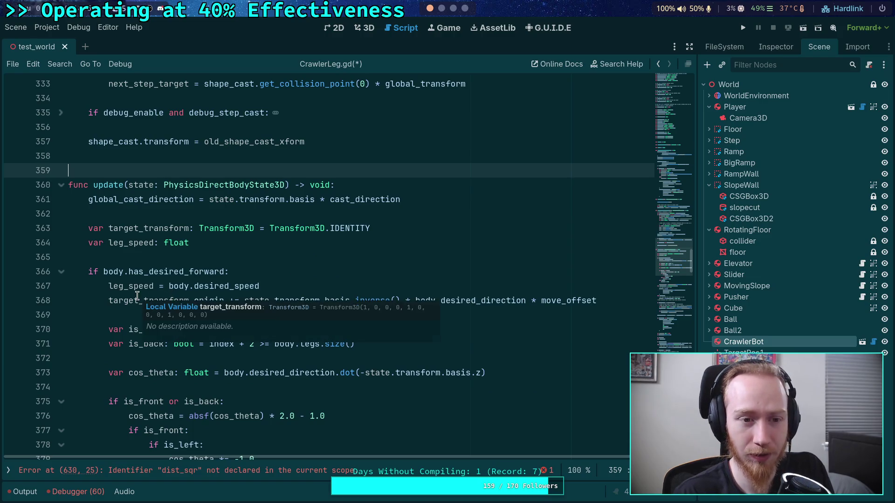
pyautogui.scroll(2, 137, 296)
pyautogui.click(62, 199)
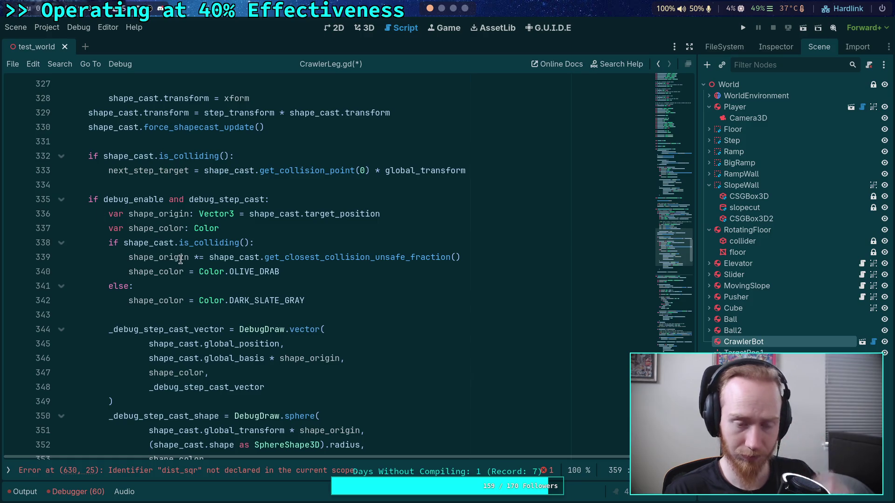
pyautogui.scroll(-2, 182, 259)
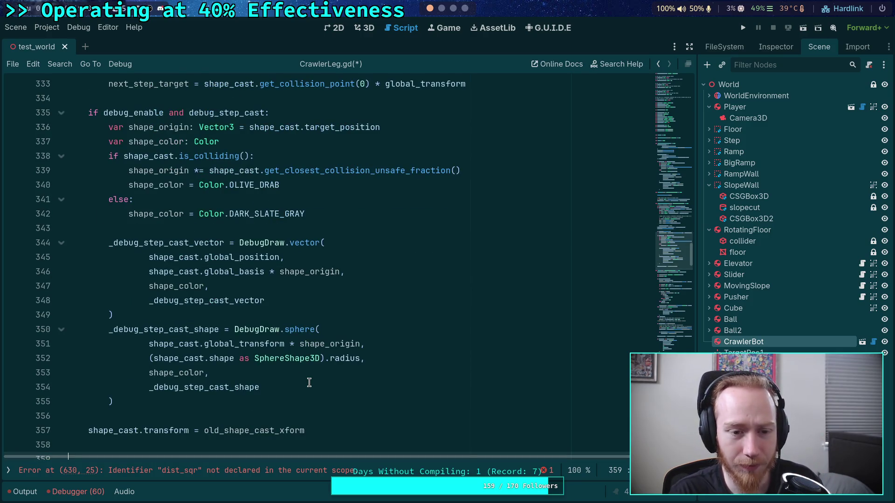
pyautogui.click(61, 114)
pyautogui.scroll(3, 176, 202)
pyautogui.click(61, 243)
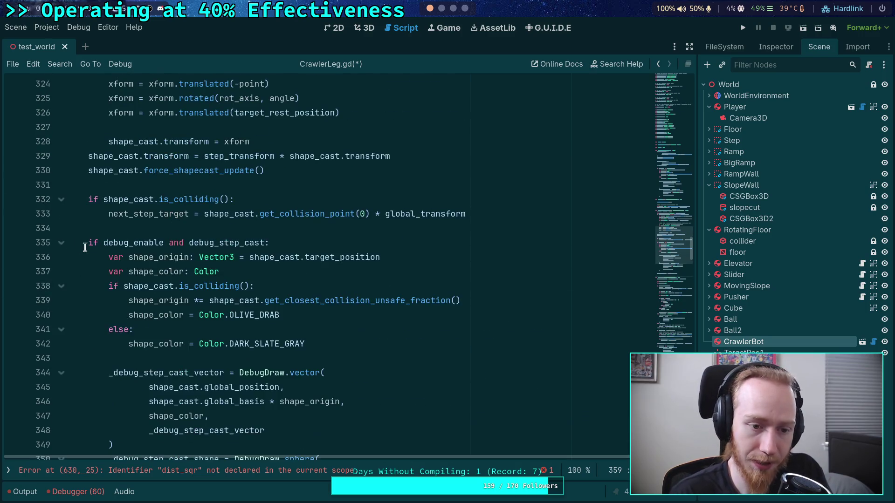
pyautogui.click(91, 243)
pyautogui.click(61, 243)
pyautogui.scroll(5, 155, 267)
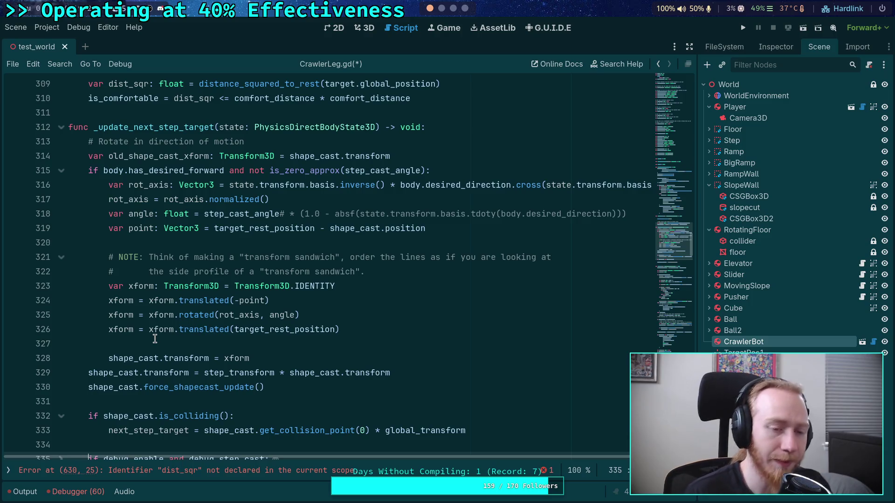
pyautogui.click(154, 340)
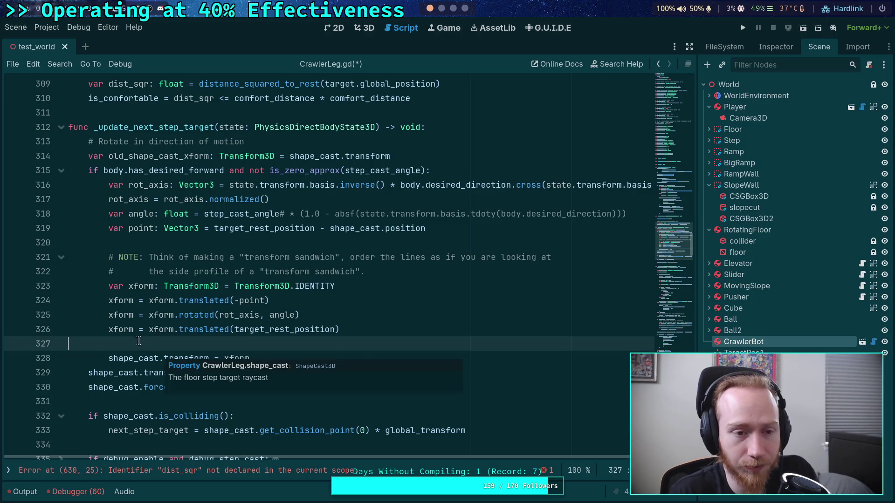
pyautogui.scroll(-5, 149, 322)
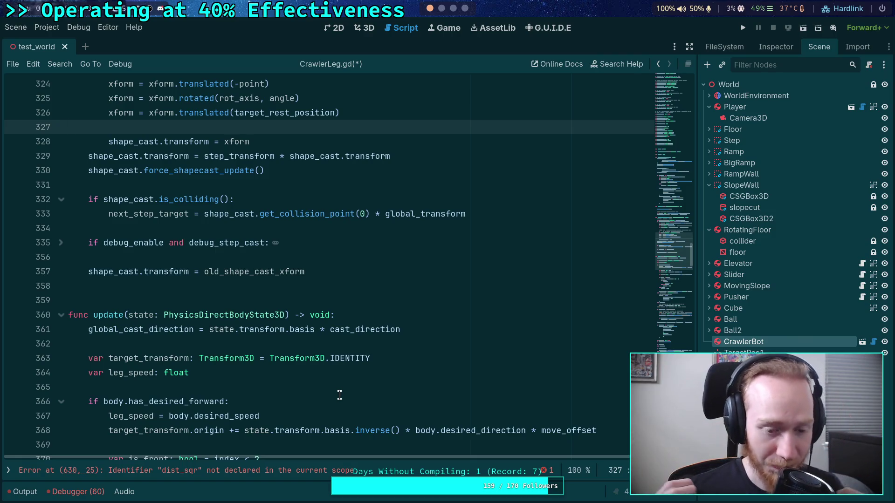
pyautogui.click(148, 297)
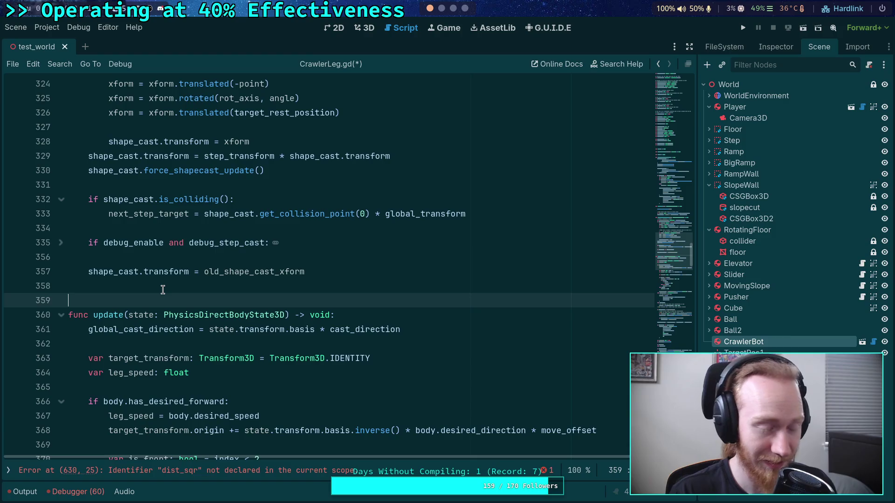
# Place the caret at the end of the _update_next_step_target(state) call on line 306
pyautogui.click(154, 285)
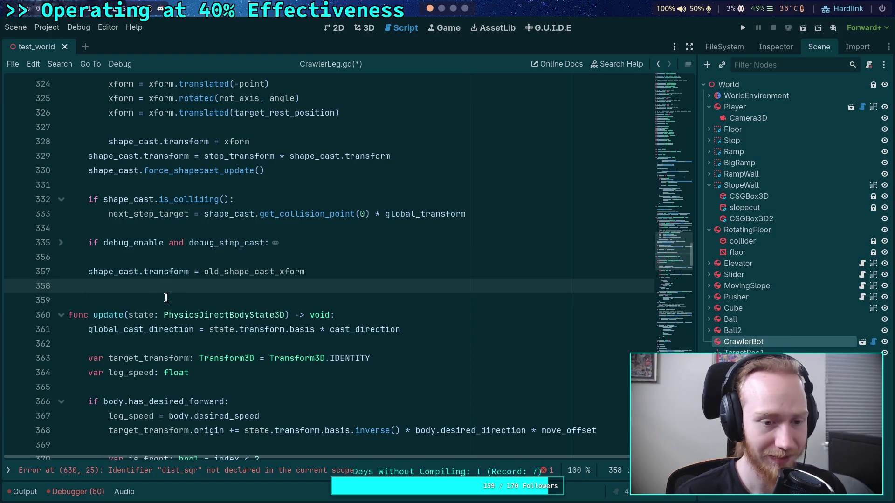
pyautogui.scroll(2, 169, 303)
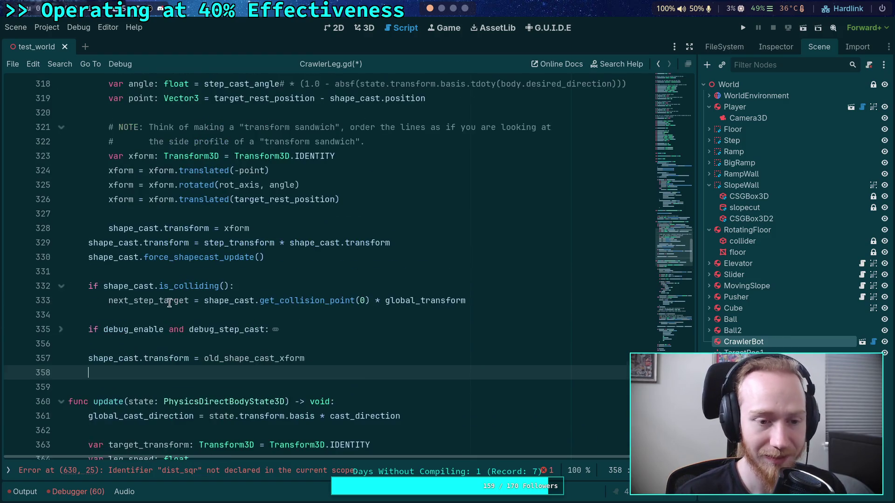
pyautogui.click(153, 343)
pyautogui.click(140, 372)
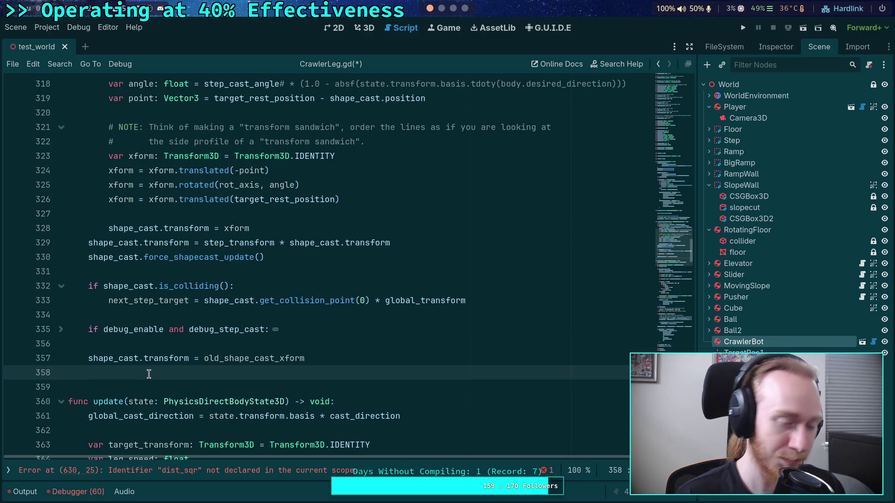
pyautogui.click(168, 349)
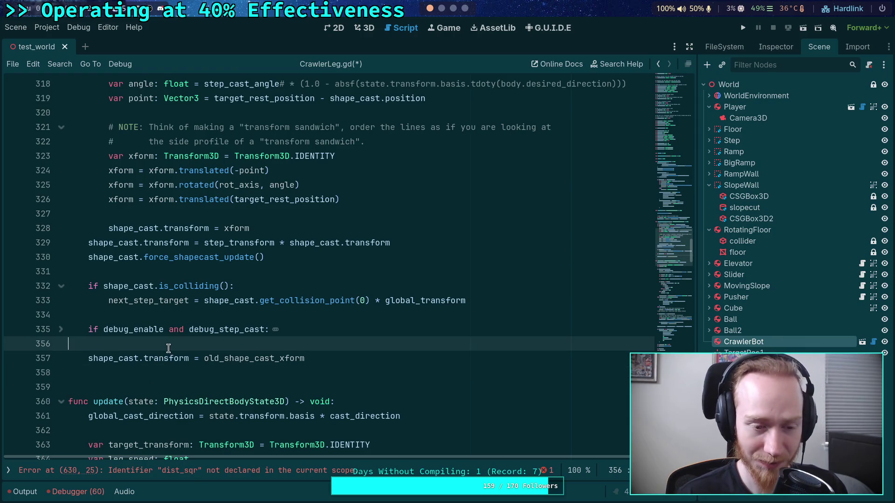
pyautogui.scroll(8, 168, 348)
pyautogui.click(298, 261)
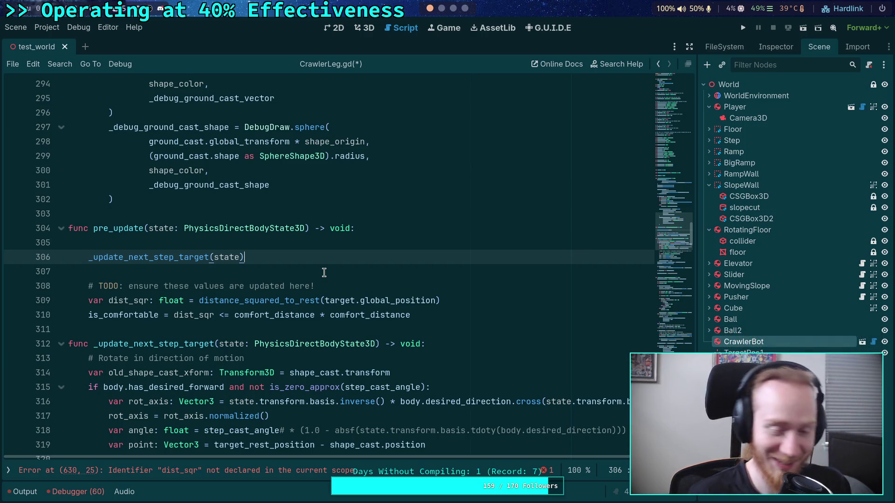
# Insert two blank indented lines after the _update_next_step_target(state) call in pre_update
pyautogui.click(324, 272)
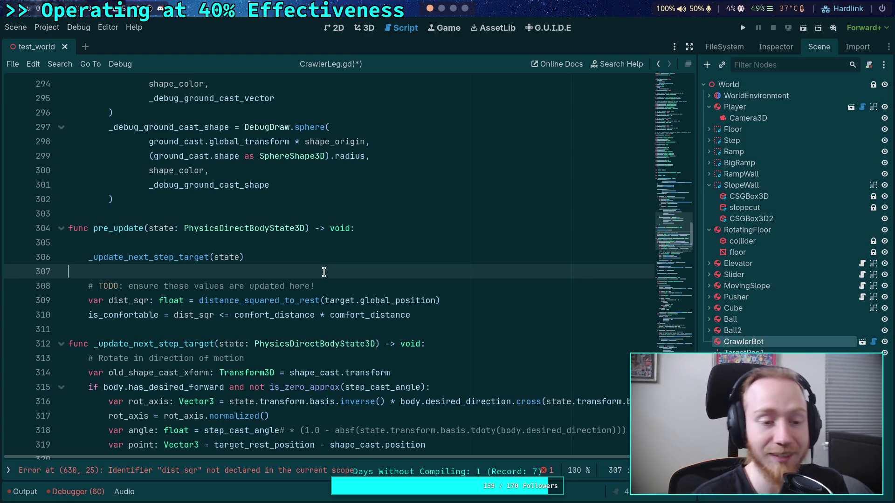
pyautogui.press('Return')
pyautogui.press('Return')
pyautogui.press('Up')
pyautogui.press('Tab')
pyautogui.scroll(-2, 327, 265)
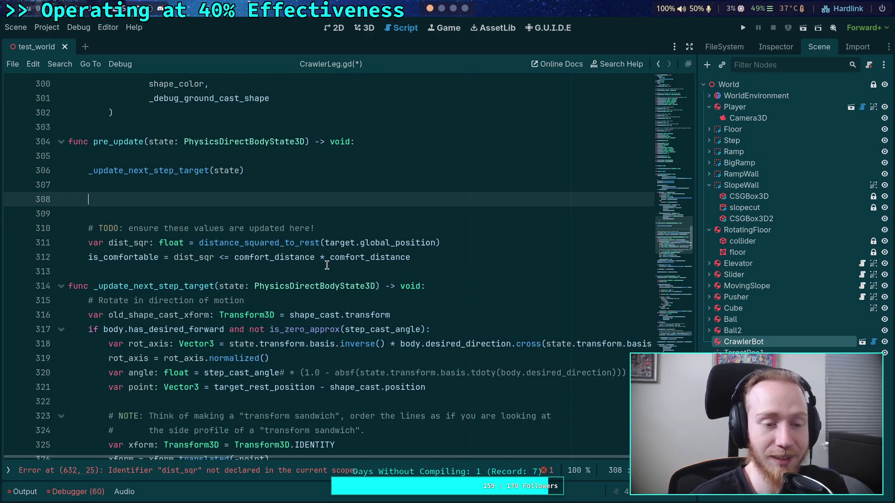
pyautogui.scroll(-9, 327, 266)
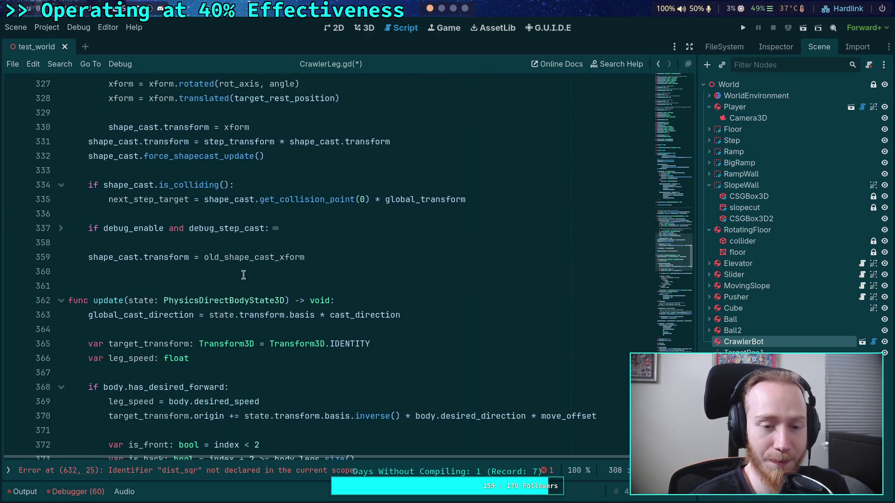
pyautogui.click(245, 274)
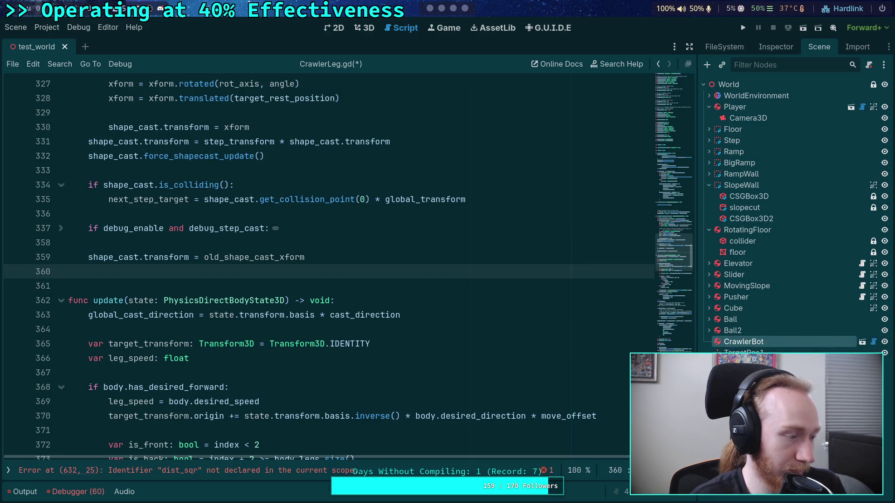
pyautogui.click(410, 386)
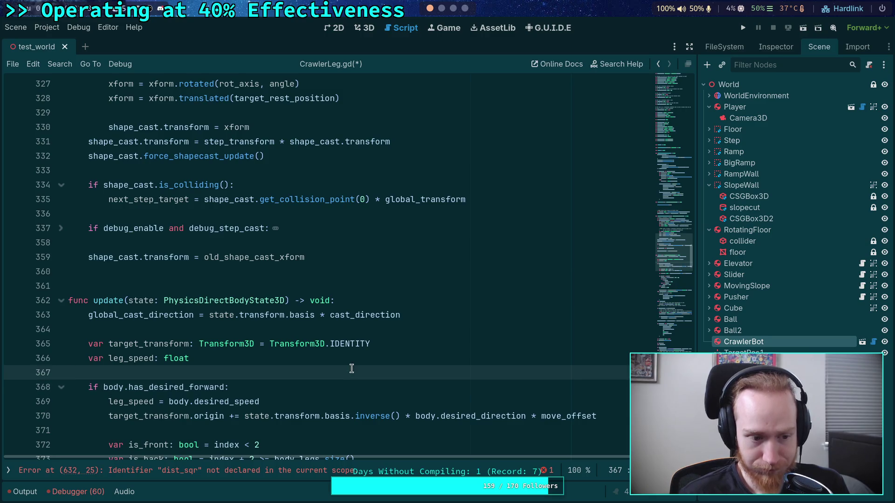
pyautogui.scroll(-2, 351, 369)
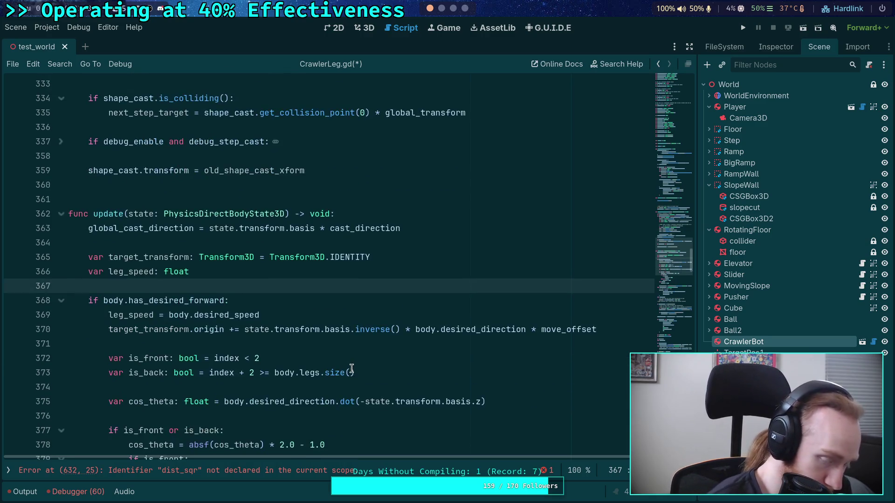
pyautogui.scroll(-1, 351, 369)
pyautogui.scroll(3, 351, 369)
pyautogui.scroll(-3, 348, 410)
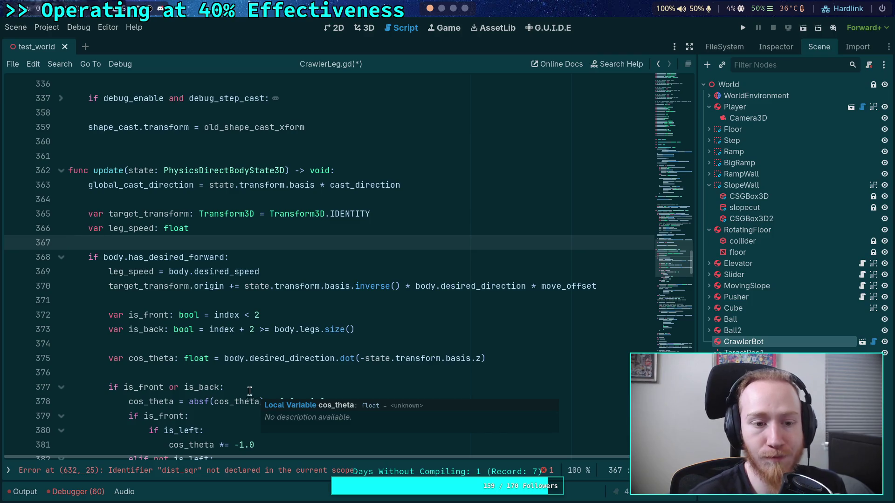
pyautogui.scroll(-3, 252, 390)
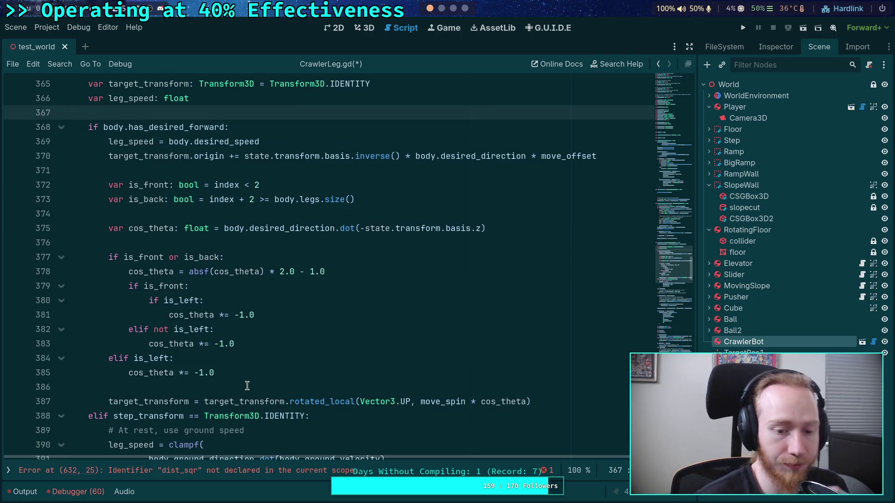
pyautogui.click(154, 402)
pyautogui.scroll(2, 219, 354)
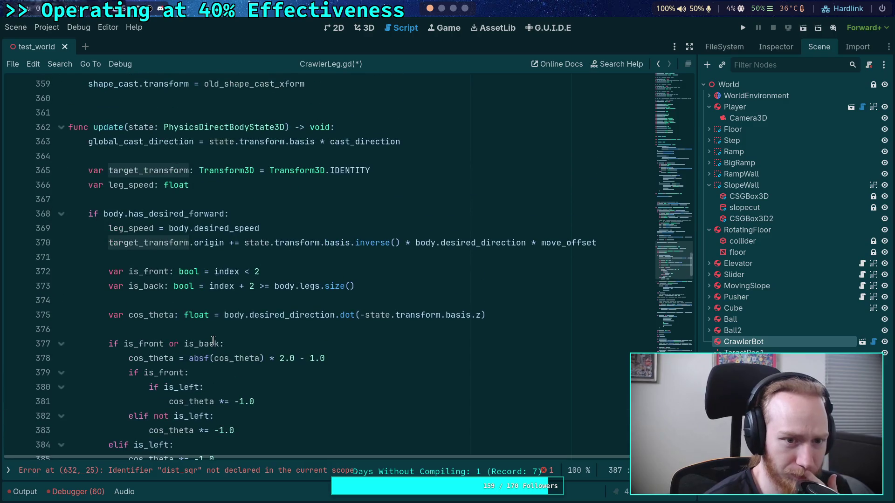
pyautogui.scroll(-1, 201, 287)
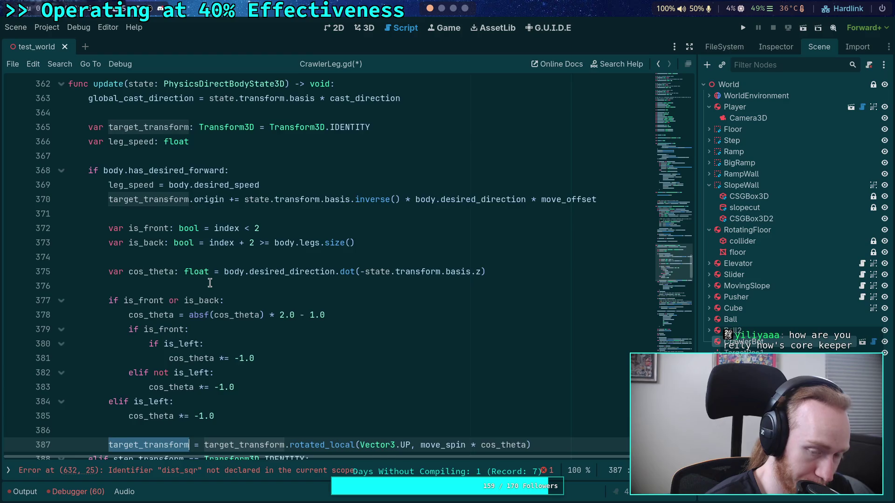
pyautogui.scroll(-7, 210, 283)
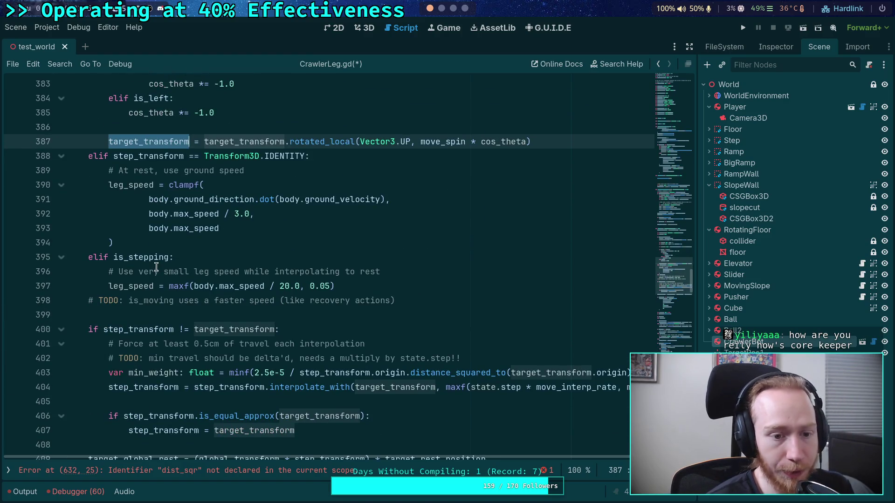
pyautogui.doubleClick(145, 257)
pyautogui.moveTo(145, 256)
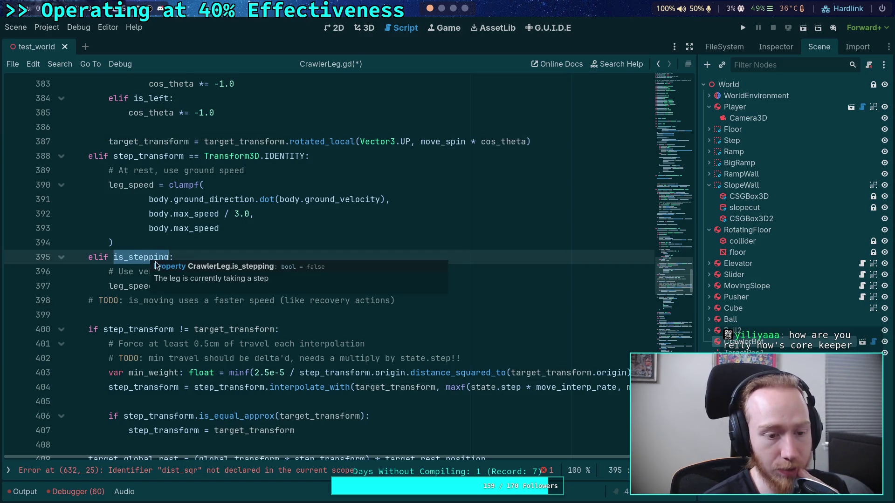
pyautogui.scroll(3, 108, 316)
pyautogui.scroll(3, 108, 317)
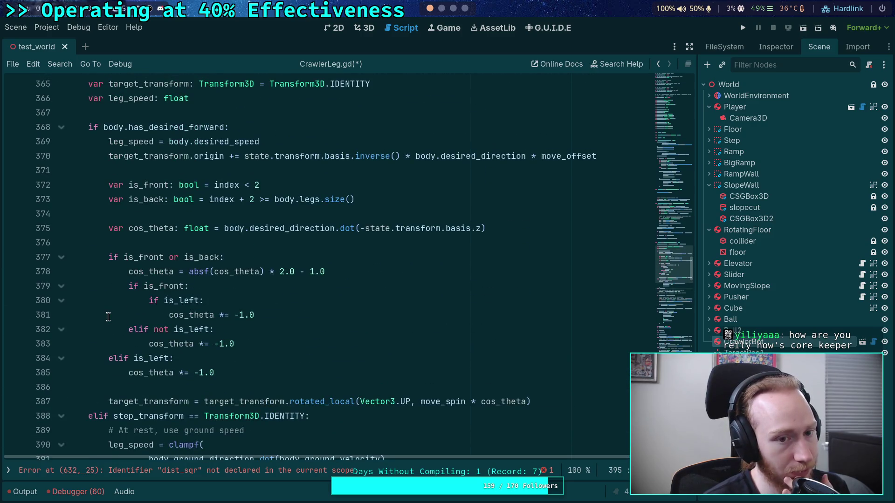
pyautogui.scroll(-4, 108, 316)
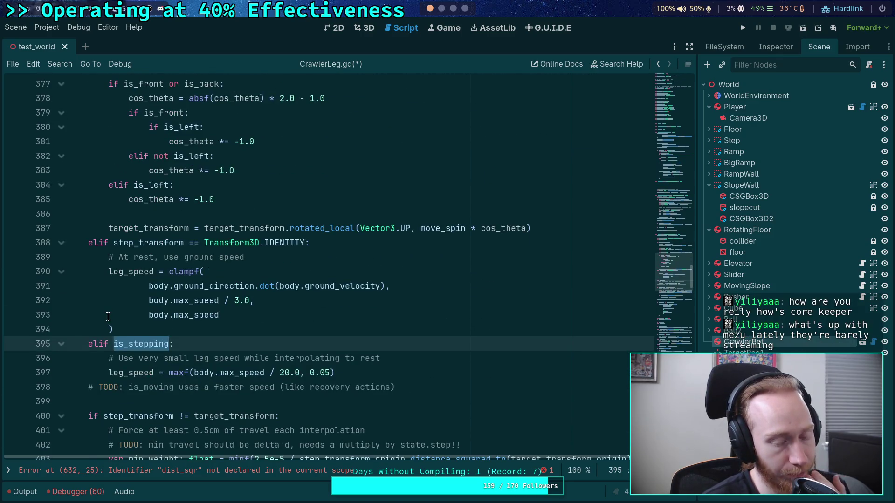
pyautogui.scroll(1, 108, 316)
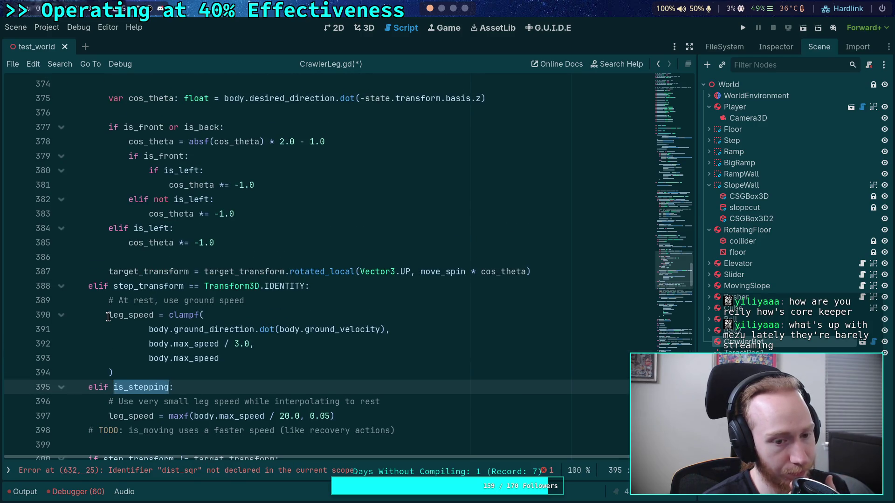
pyautogui.scroll(-3, 108, 316)
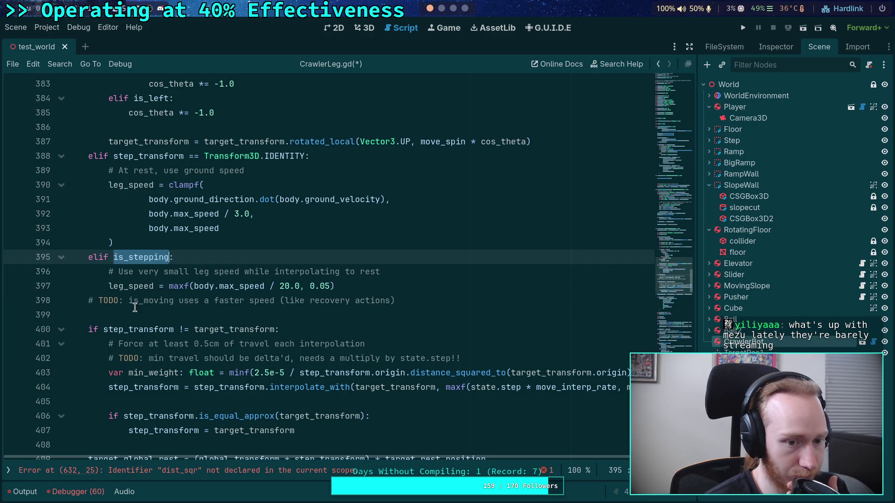
pyautogui.doubleClick(136, 287)
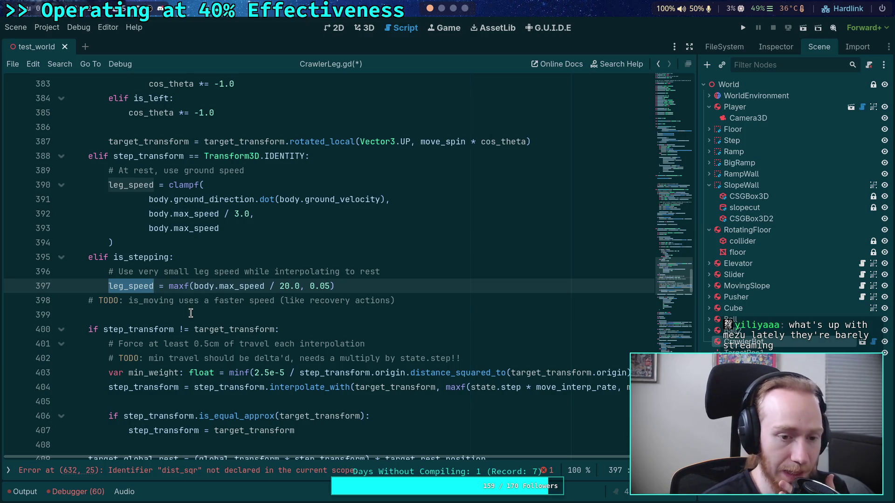
pyautogui.scroll(2, 165, 305)
pyautogui.doubleClick(130, 343)
pyautogui.scroll(3, 219, 301)
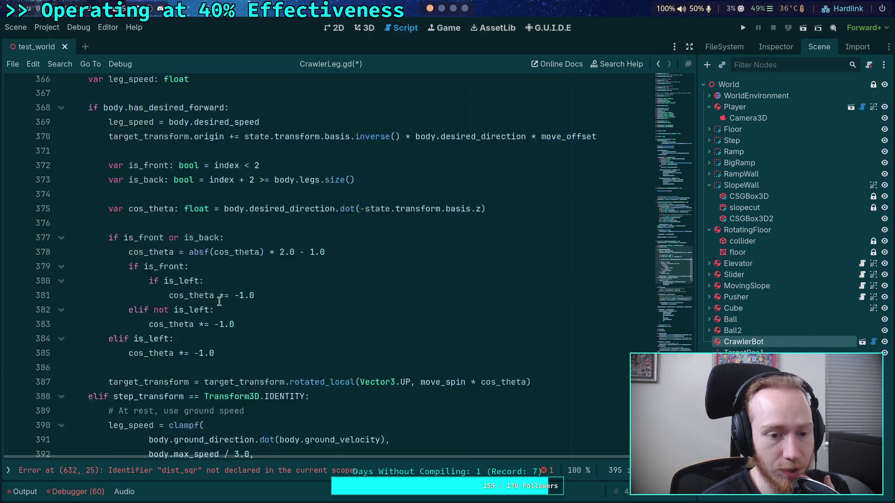
pyautogui.scroll(5, 219, 302)
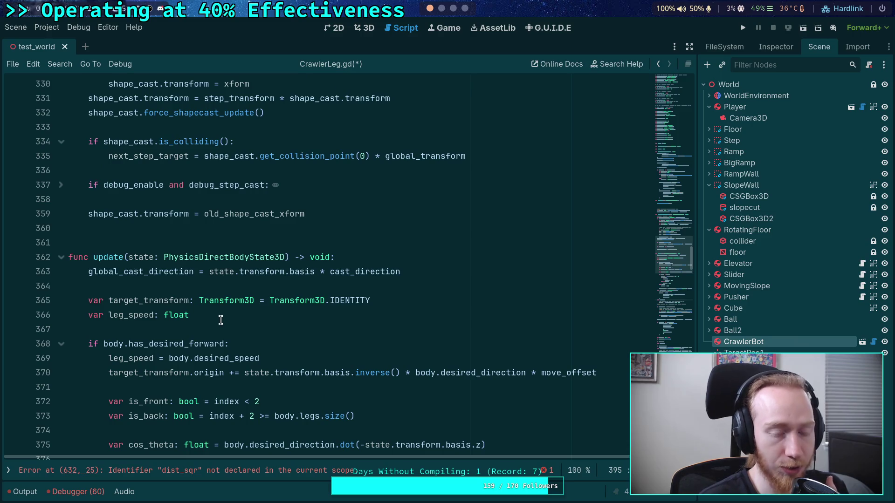
pyautogui.moveTo(219, 307)
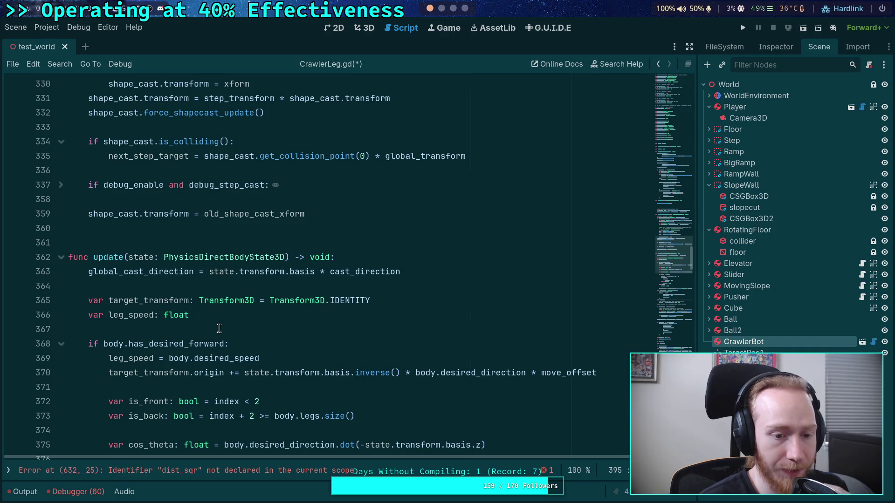
pyautogui.click(219, 328)
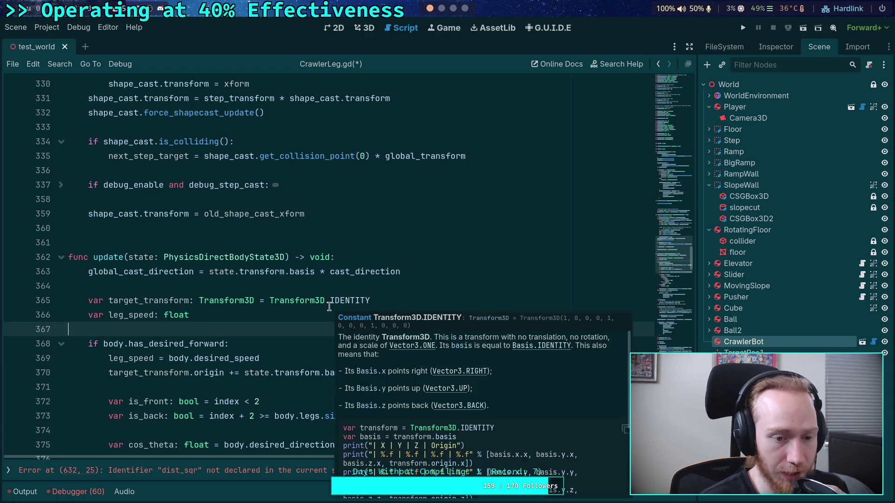
pyautogui.click(252, 283)
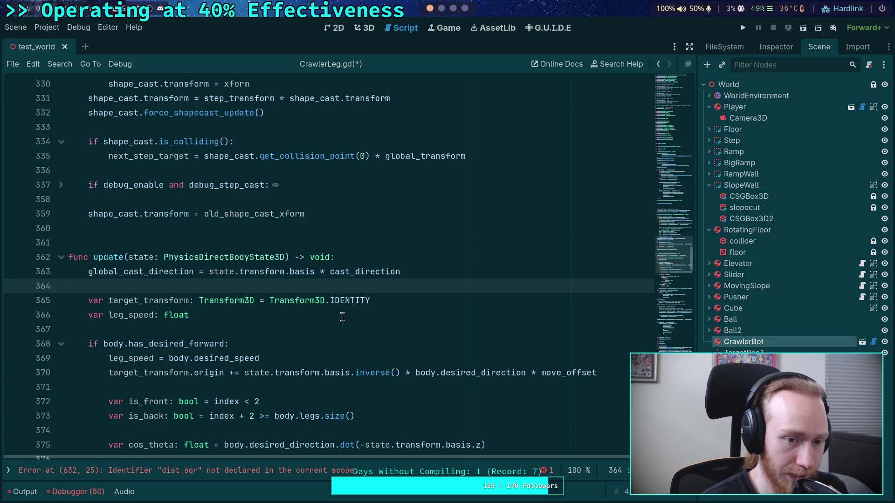
pyautogui.scroll(3, 342, 317)
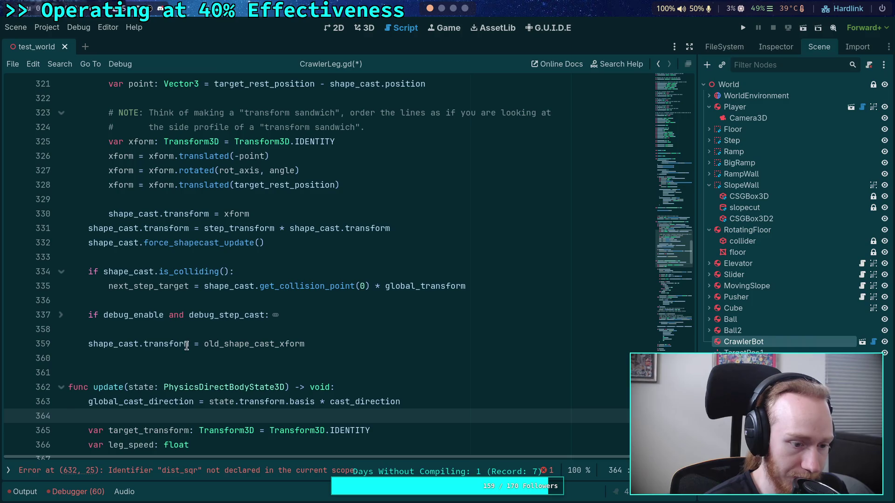
pyautogui.moveTo(188, 340)
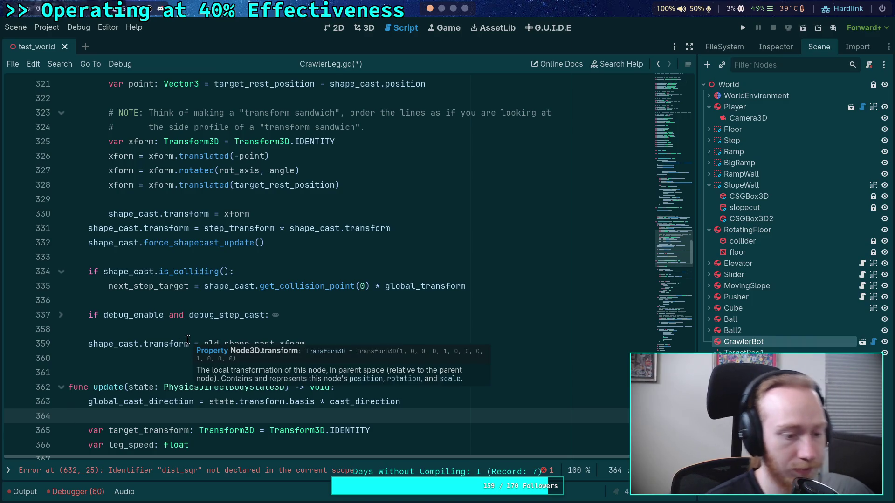
pyautogui.scroll(-20, 285, 314)
pyautogui.scroll(-15, 286, 312)
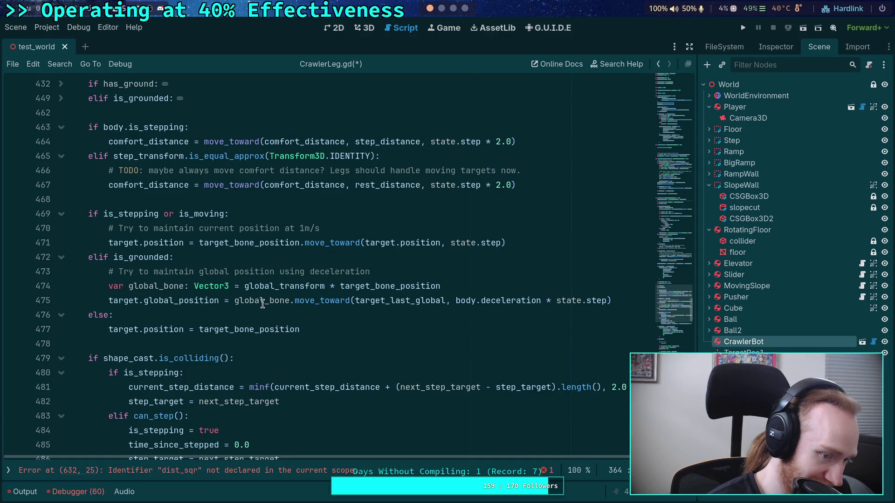
pyautogui.scroll(-3, 263, 304)
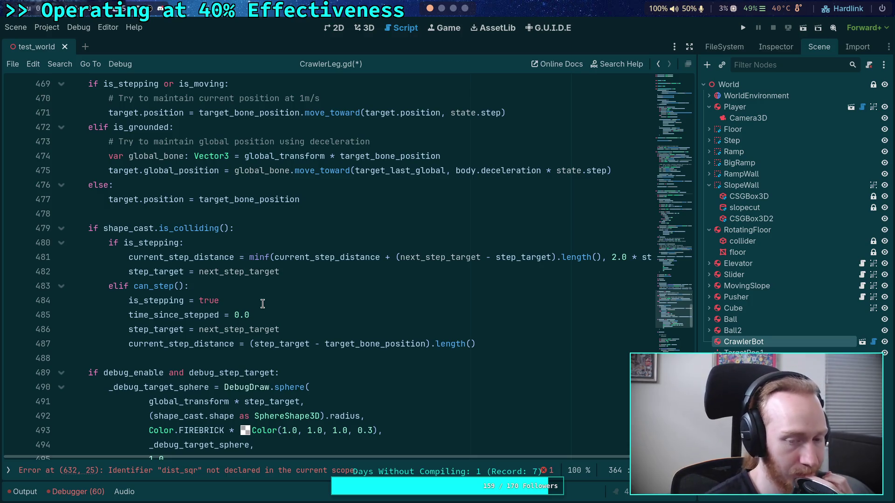
pyautogui.doubleClick(155, 272)
pyautogui.moveTo(155, 272)
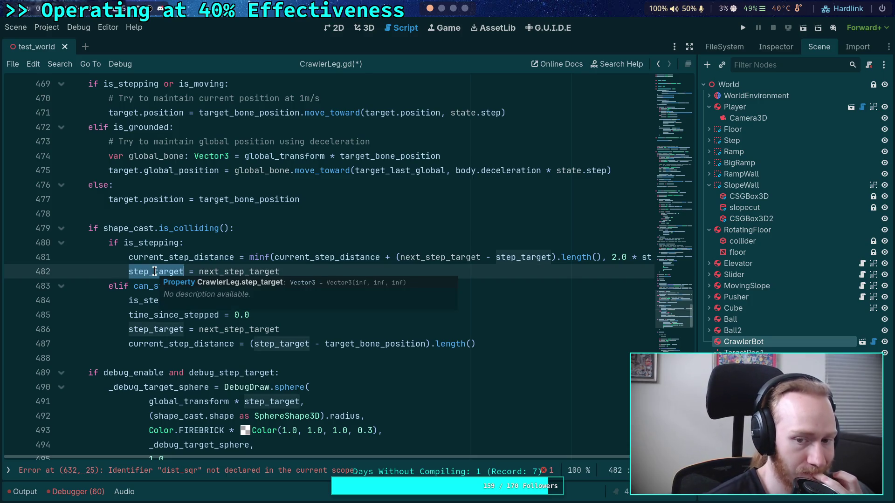
pyautogui.scroll(1, 352, 308)
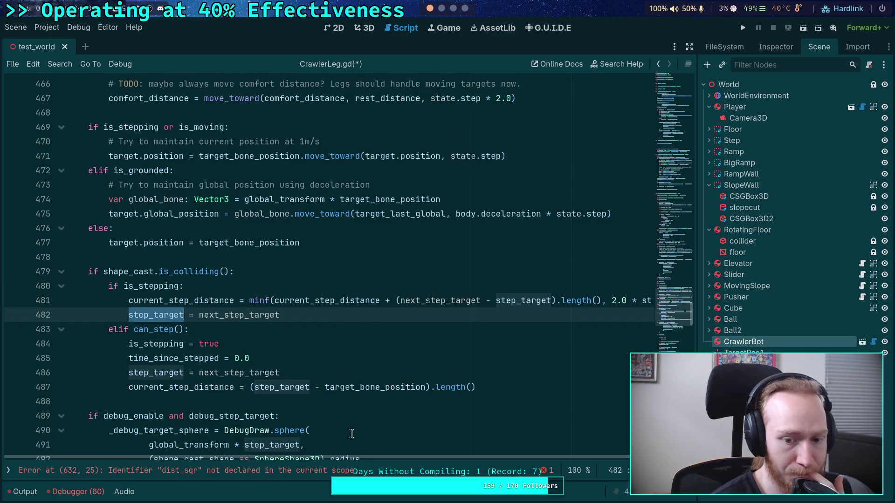
pyautogui.hscroll(2, 349, 431)
pyautogui.hscroll(-2, 327, 436)
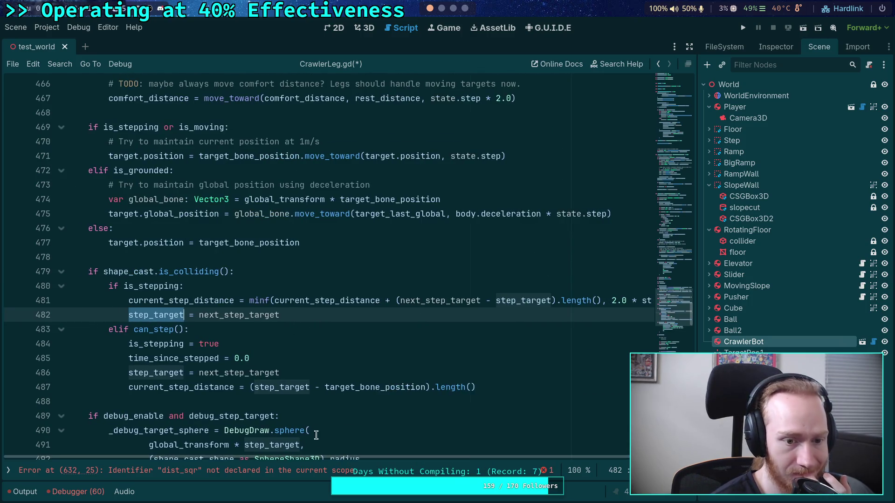
pyautogui.moveTo(308, 381)
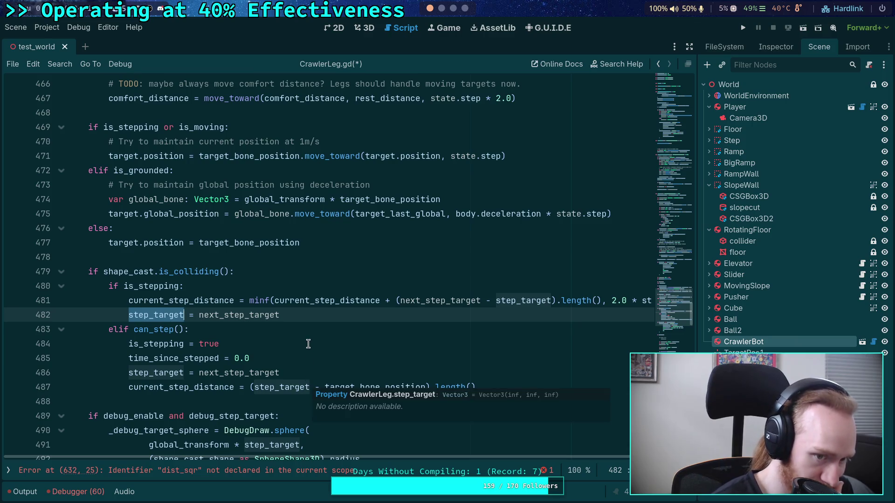
pyautogui.moveTo(203, 297)
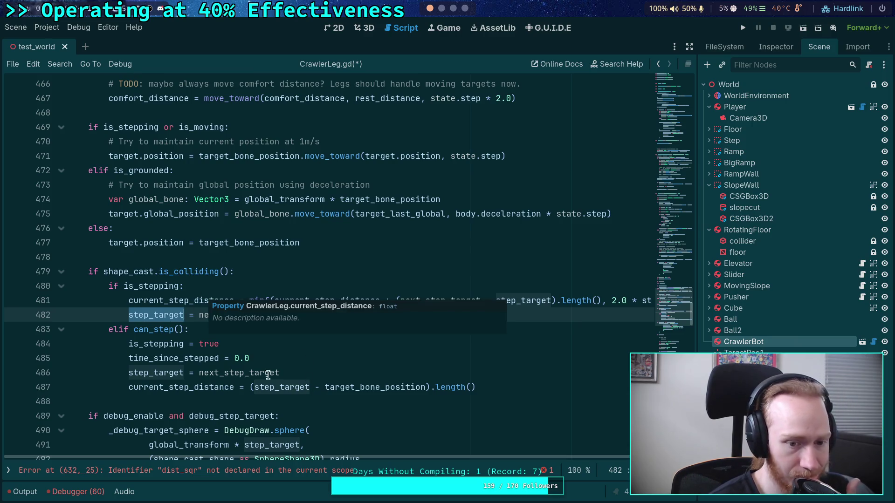
pyautogui.moveTo(503, 387)
pyautogui.mouseDown()
pyautogui.moveTo(163, 329)
pyautogui.moveTo(109, 287)
pyautogui.mouseUp()
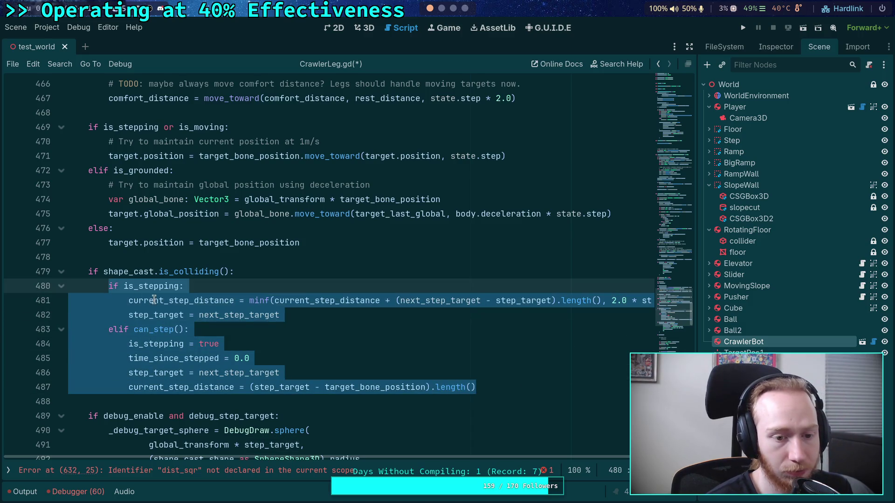
pyautogui.moveTo(87, 275)
pyautogui.mouseDown()
pyautogui.moveTo(140, 303)
pyautogui.moveTo(485, 387)
pyautogui.mouseUp()
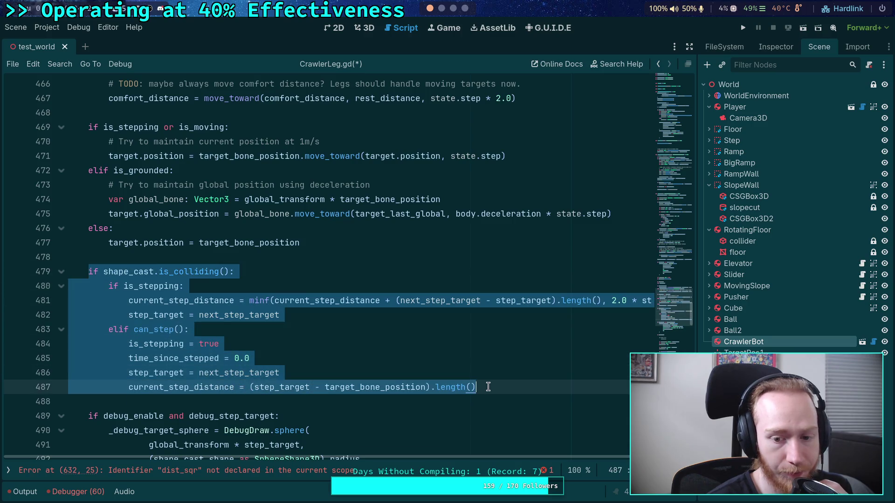
pyautogui.rightClick(131, 315)
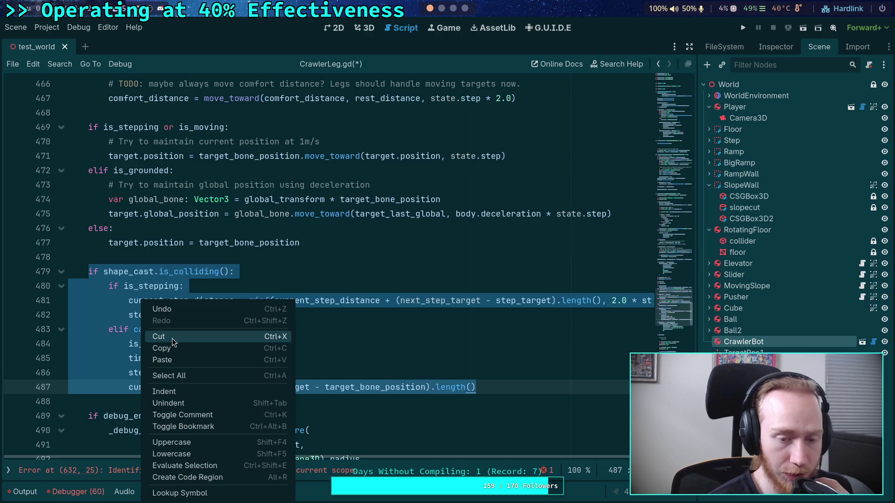
pyautogui.click(91, 273)
pyautogui.click(92, 273)
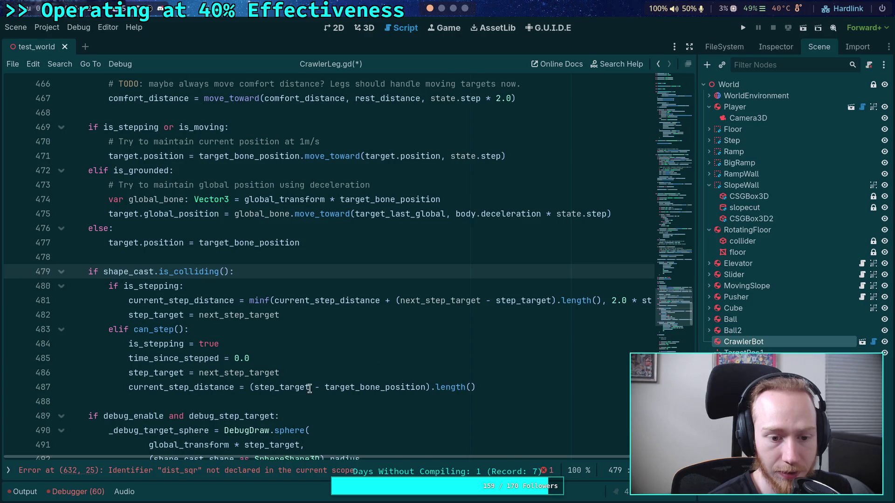
pyautogui.click(169, 373)
pyautogui.doubleClick(169, 373)
pyautogui.scroll(-3, 383, 343)
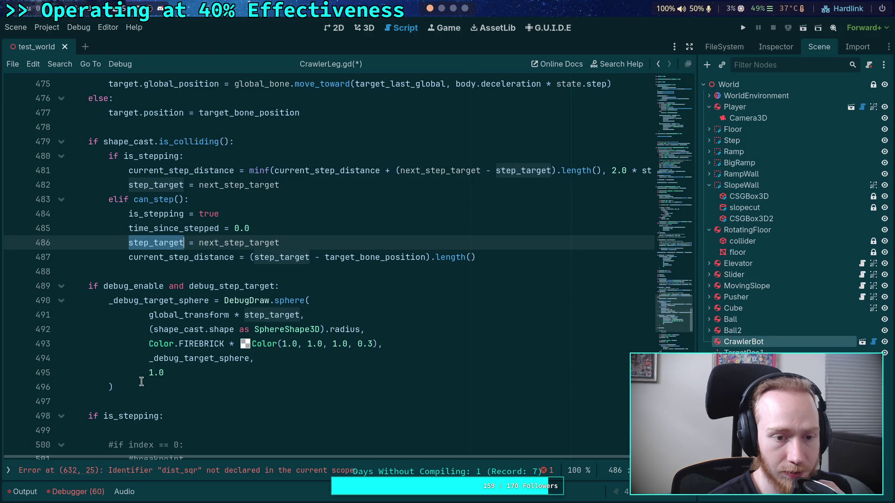
pyautogui.scroll(1, 142, 382)
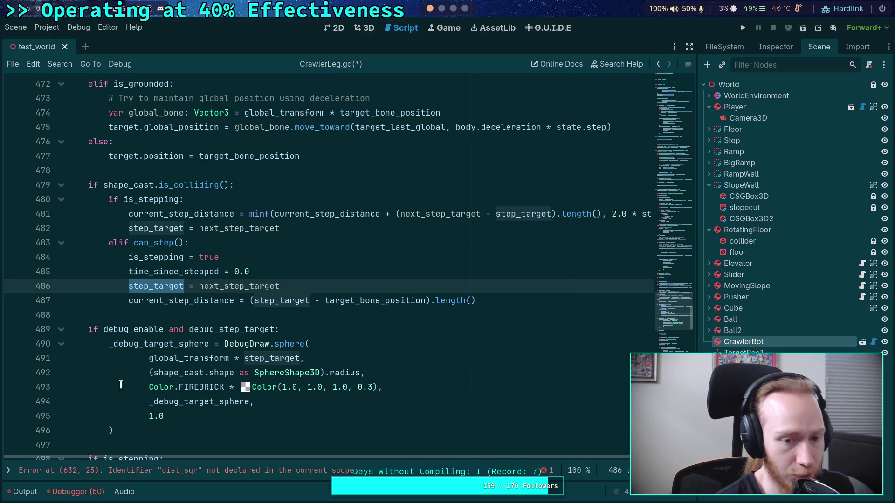
pyautogui.moveTo(130, 435)
pyautogui.mouseDown()
pyautogui.moveTo(64, 235)
pyautogui.moveTo(89, 185)
pyautogui.mouseUp()
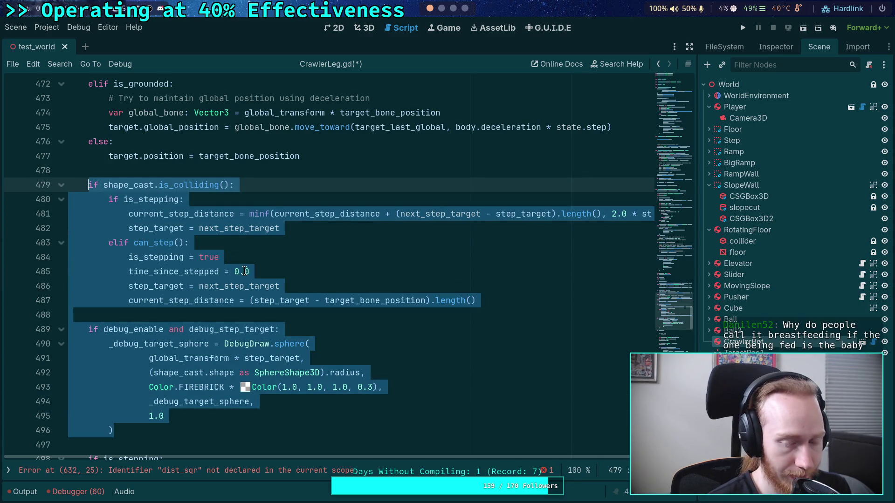
pyautogui.scroll(-20, 245, 271)
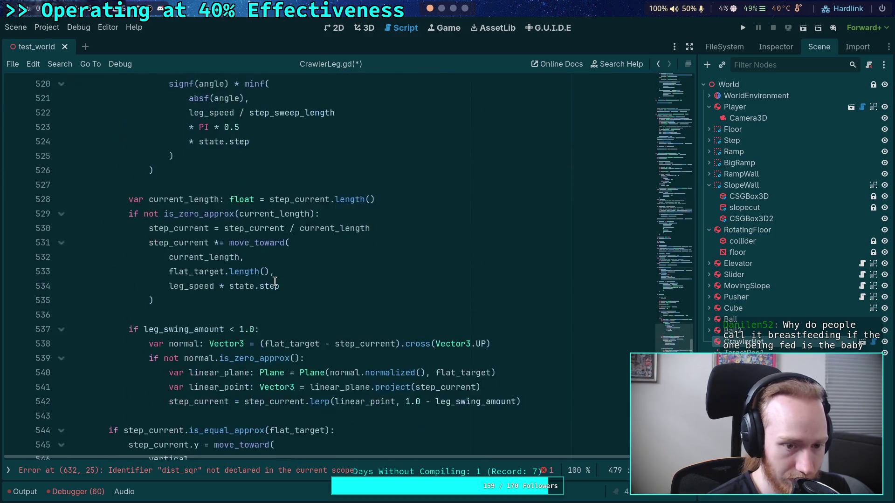
pyautogui.scroll(-9, 274, 282)
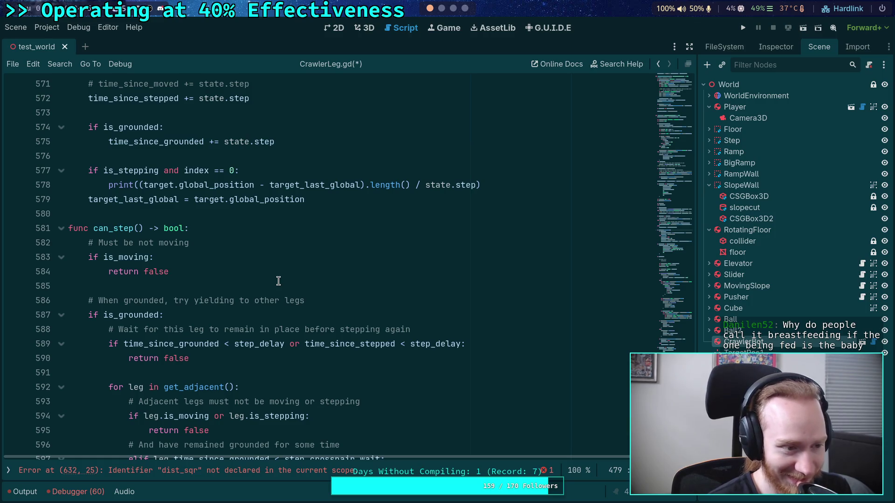
pyautogui.scroll(-4, 279, 281)
pyautogui.click(202, 316)
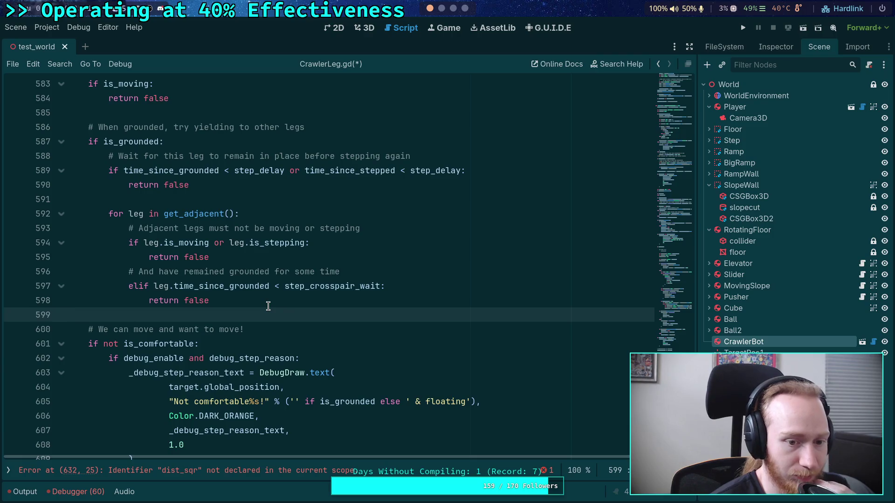
pyautogui.scroll(1, 269, 303)
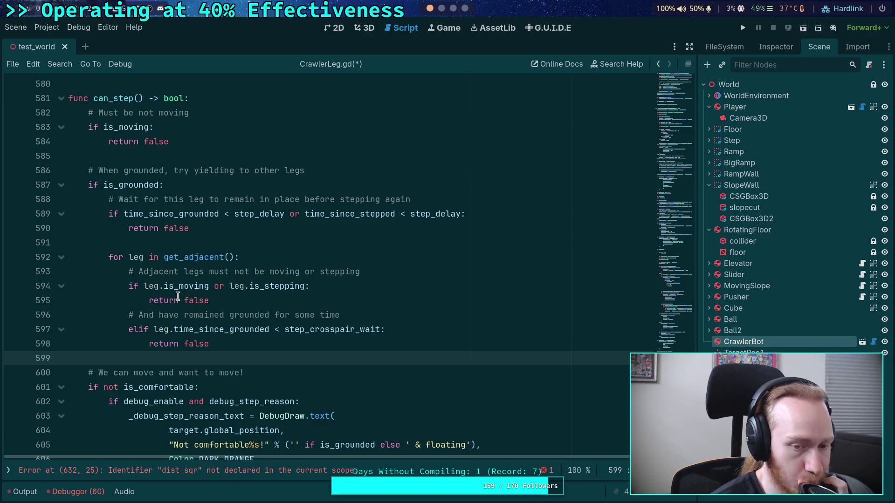
pyautogui.scroll(-8, 255, 371)
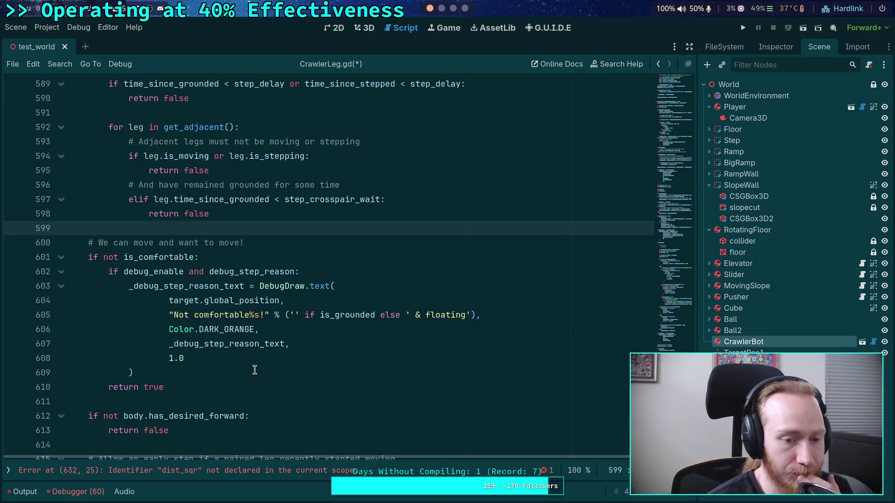
pyautogui.scroll(-2, 251, 369)
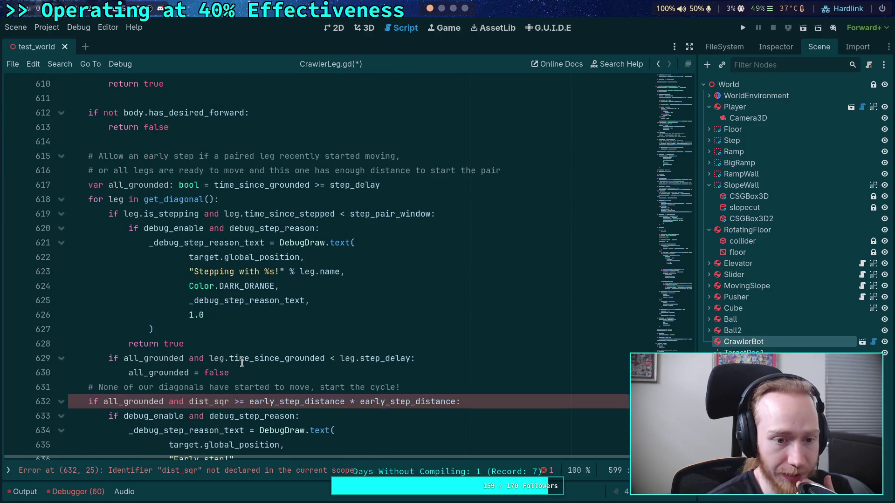
pyautogui.scroll(-3, 198, 354)
pyautogui.scroll(-1, 201, 352)
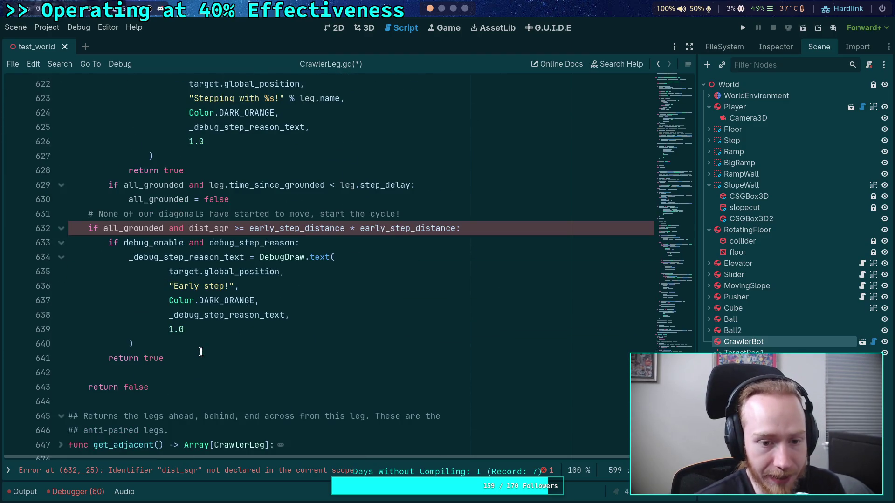
pyautogui.scroll(3, 201, 352)
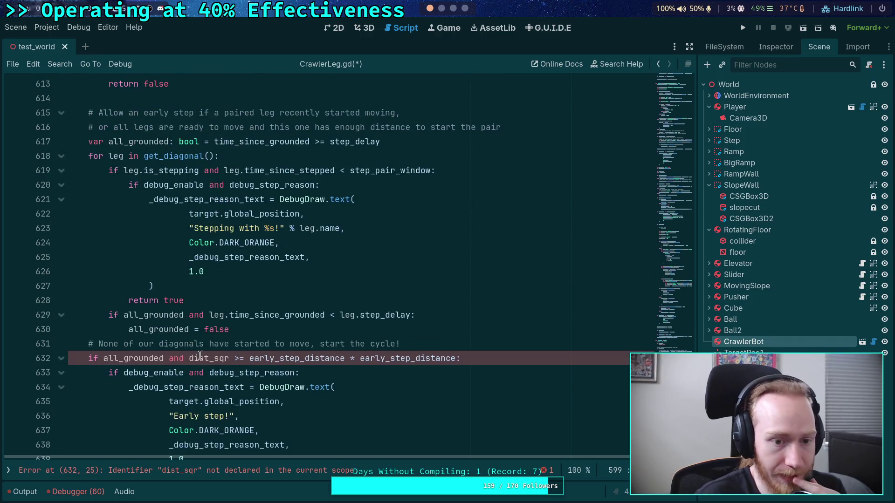
pyautogui.scroll(-2, 199, 359)
pyautogui.moveTo(175, 406)
pyautogui.mouseDown()
pyautogui.moveTo(129, 266)
pyautogui.moveTo(88, 199)
pyautogui.moveTo(83, 161)
pyautogui.mouseUp()
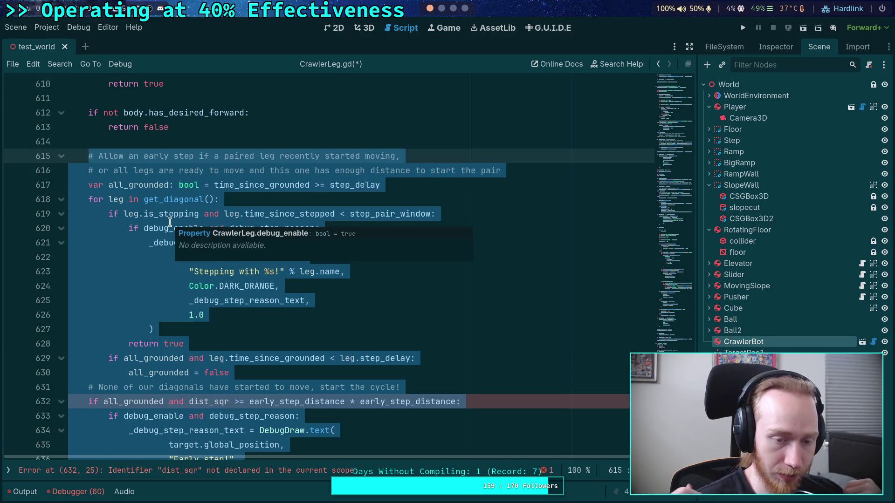
pyautogui.scroll(6, 170, 228)
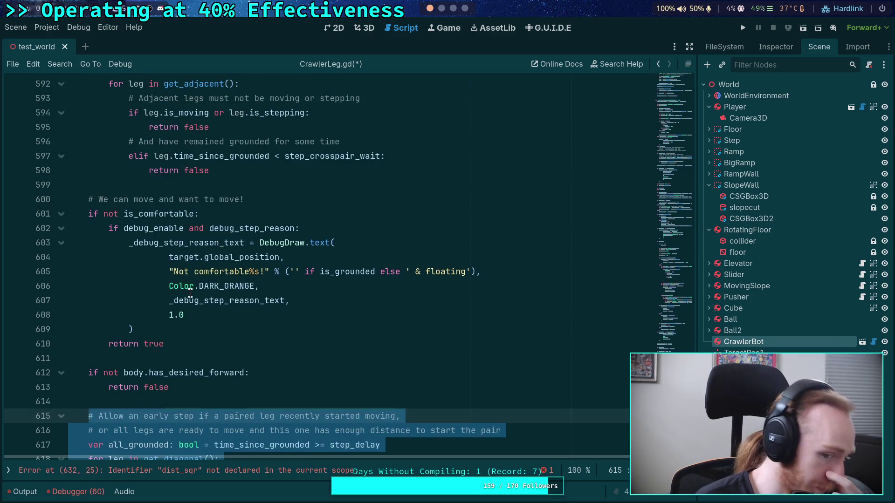
pyautogui.moveTo(195, 380)
pyautogui.mouseDown()
pyautogui.moveTo(161, 321)
pyautogui.moveTo(160, 343)
pyautogui.moveTo(83, 159)
pyautogui.moveTo(71, 171)
pyautogui.mouseUp()
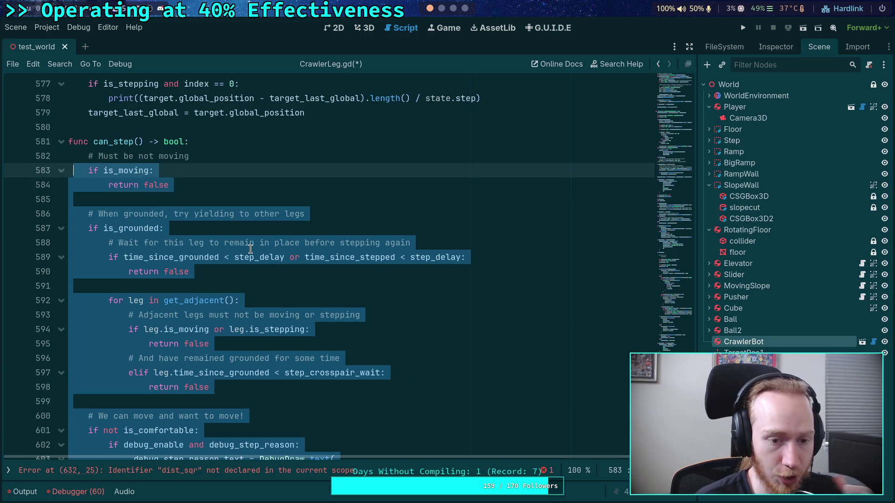
pyautogui.scroll(-11, 138, 256)
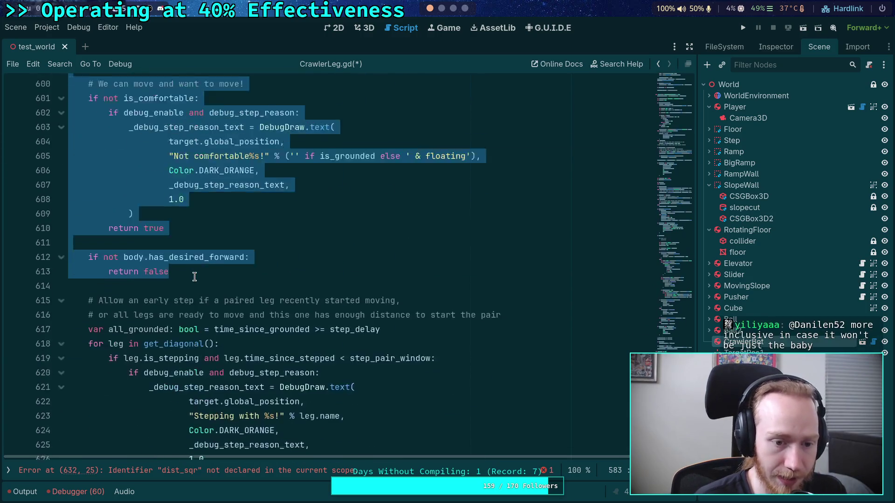
pyautogui.moveTo(93, 192); pyautogui.dragTo(223, 356)
pyautogui.scroll(-4, 230, 355)
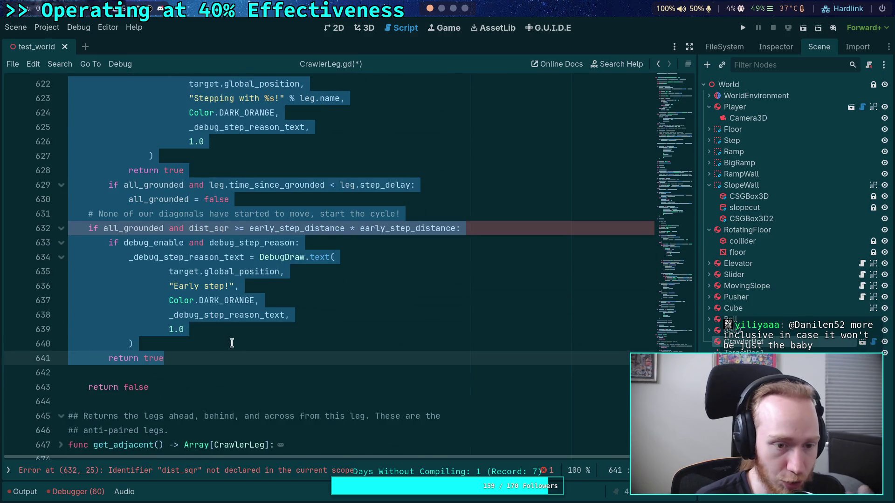
pyautogui.scroll(5, 232, 344)
pyautogui.scroll(8, 233, 339)
pyautogui.scroll(-3, 219, 319)
pyautogui.moveTo(221, 387)
pyautogui.mouseDown()
pyautogui.moveTo(185, 343)
pyautogui.moveTo(104, 286)
pyautogui.moveTo(88, 215)
pyautogui.mouseUp()
pyautogui.scroll(6, 139, 317)
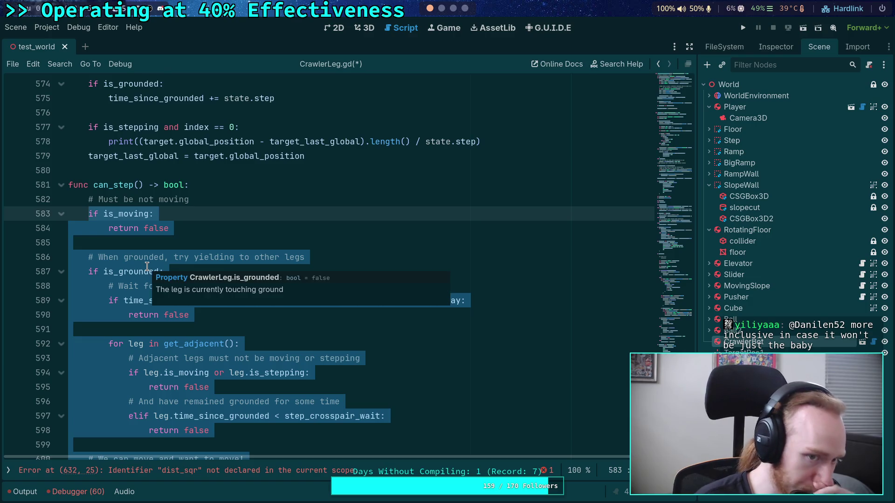
pyautogui.scroll(-2, 118, 356)
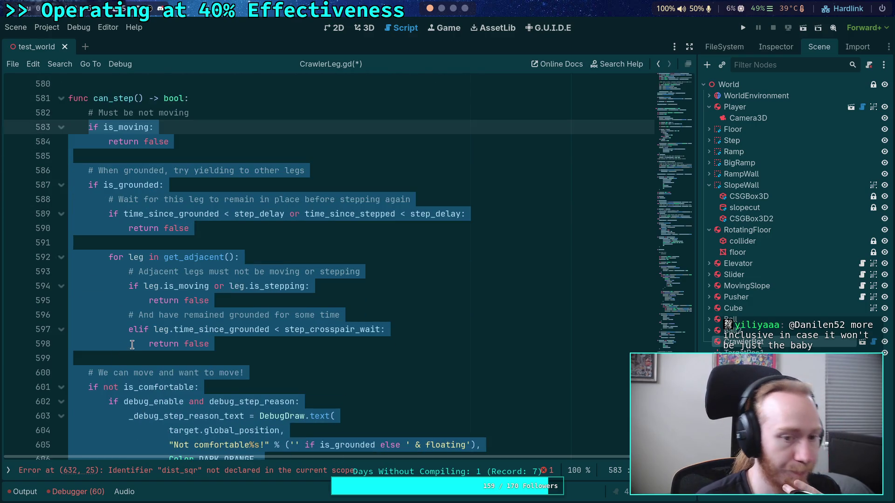
pyautogui.scroll(-1, 142, 325)
pyautogui.scroll(-4, 142, 324)
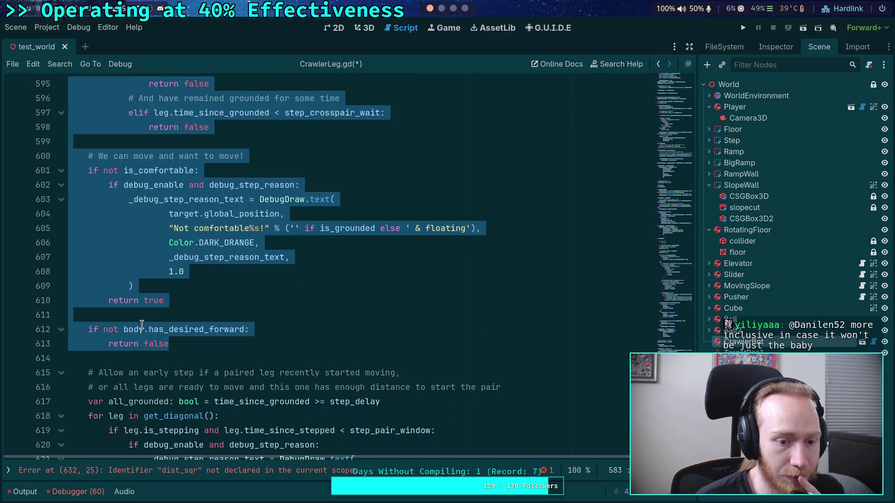
pyautogui.scroll(3, 247, 376)
pyautogui.scroll(-2, 247, 376)
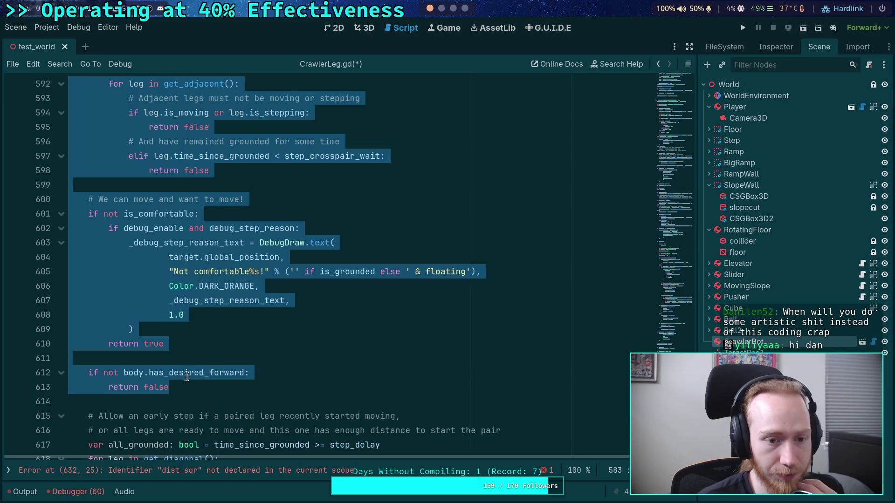
pyautogui.scroll(1, 183, 373)
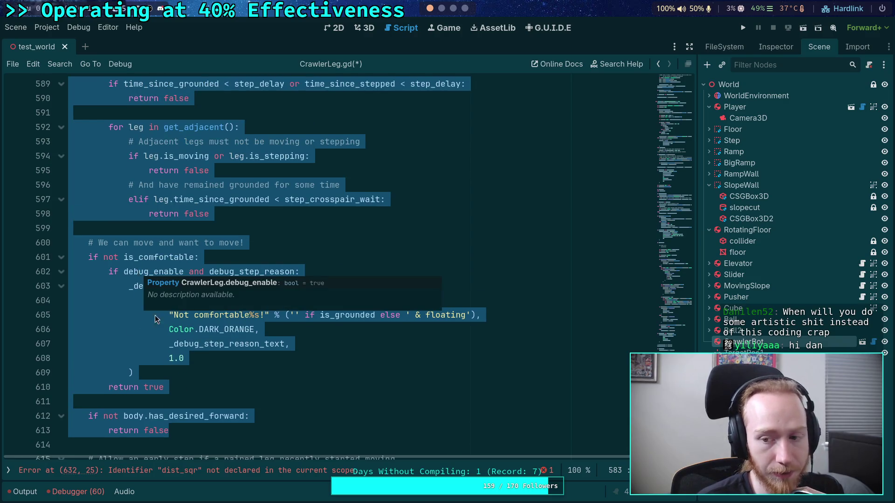
pyautogui.scroll(2, 241, 393)
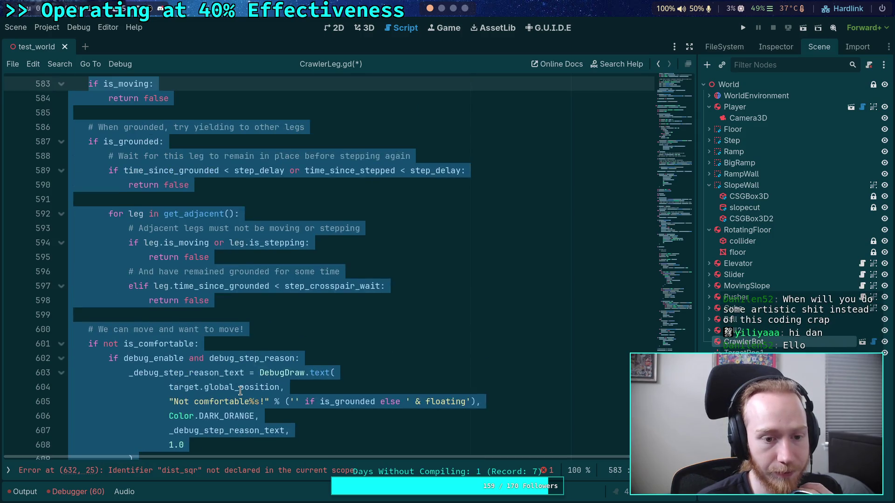
pyautogui.moveTo(233, 387)
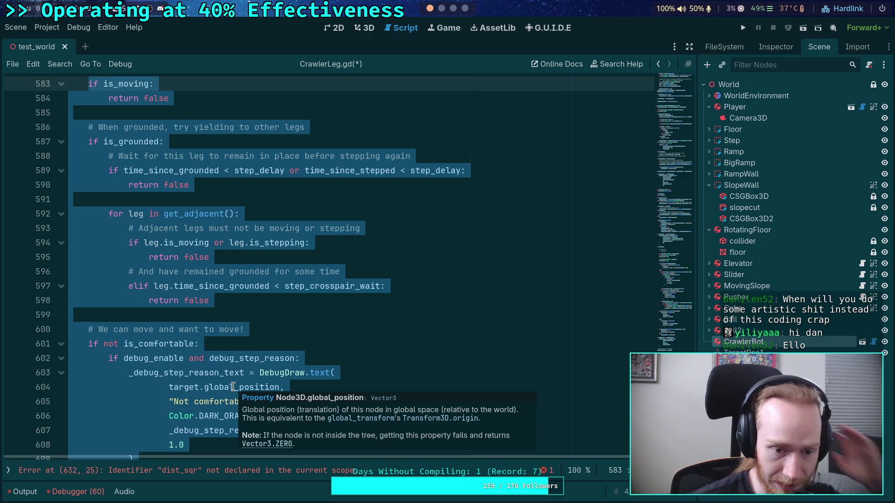
pyautogui.scroll(-12, 233, 388)
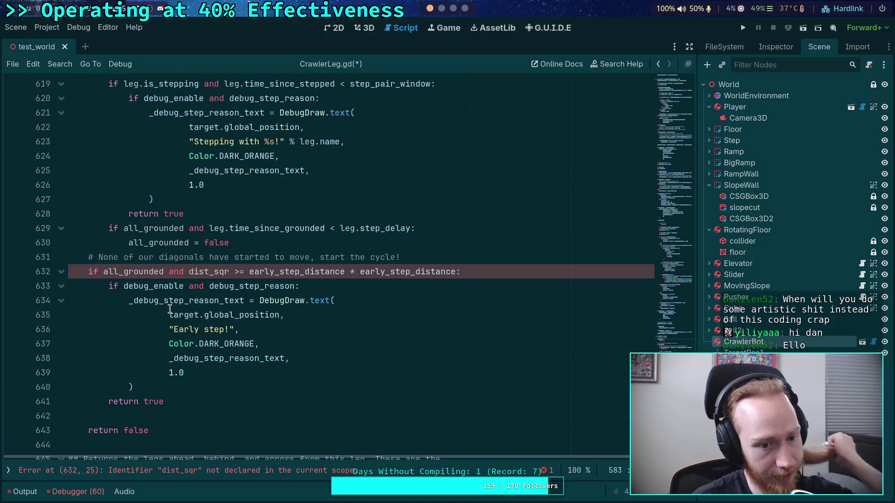
pyautogui.moveTo(157, 328)
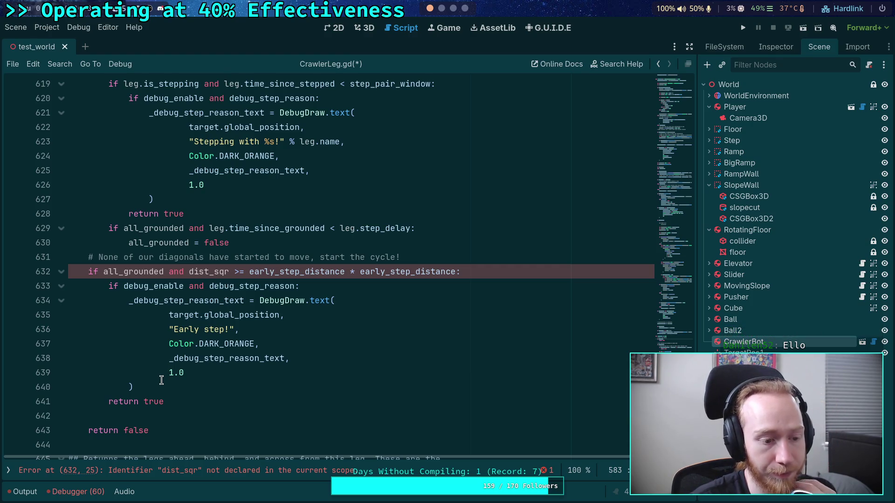
pyautogui.moveTo(162, 380)
pyautogui.mouseDown()
pyautogui.moveTo(176, 404)
pyautogui.moveTo(89, 259)
pyautogui.moveTo(114, 266)
pyautogui.mouseUp()
pyautogui.scroll(2, 263, 314)
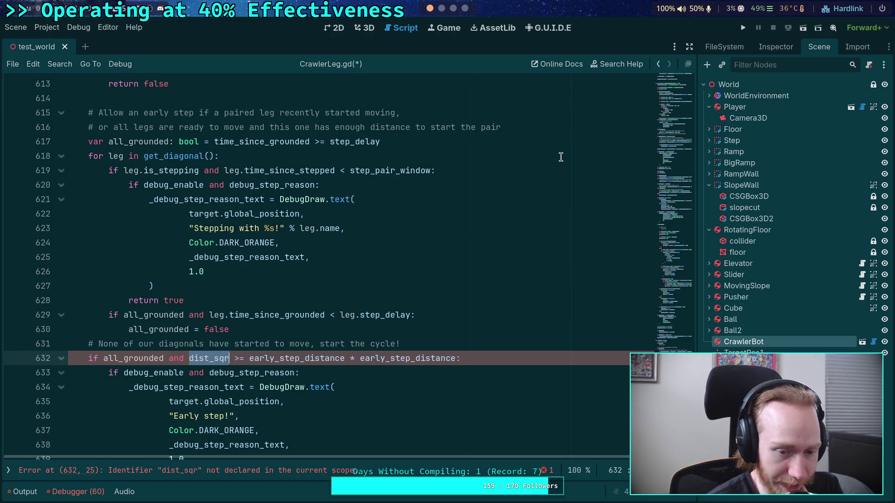
pyautogui.click(449, 313)
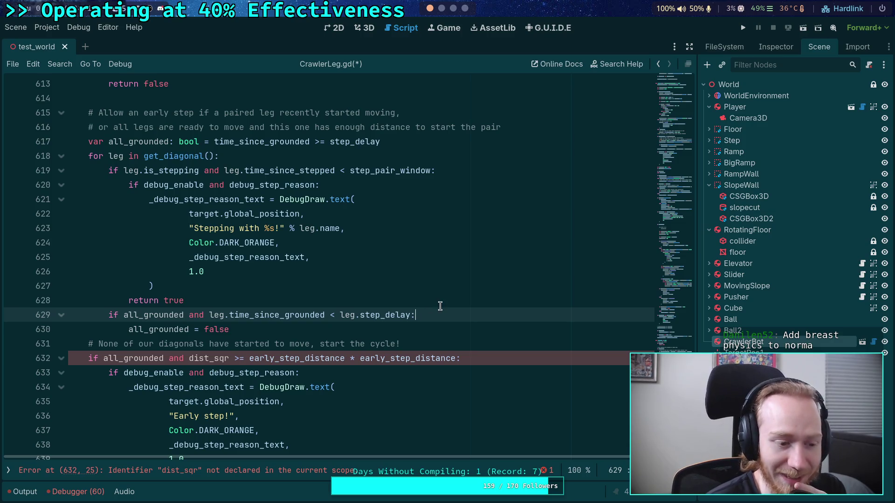
pyautogui.click(408, 334)
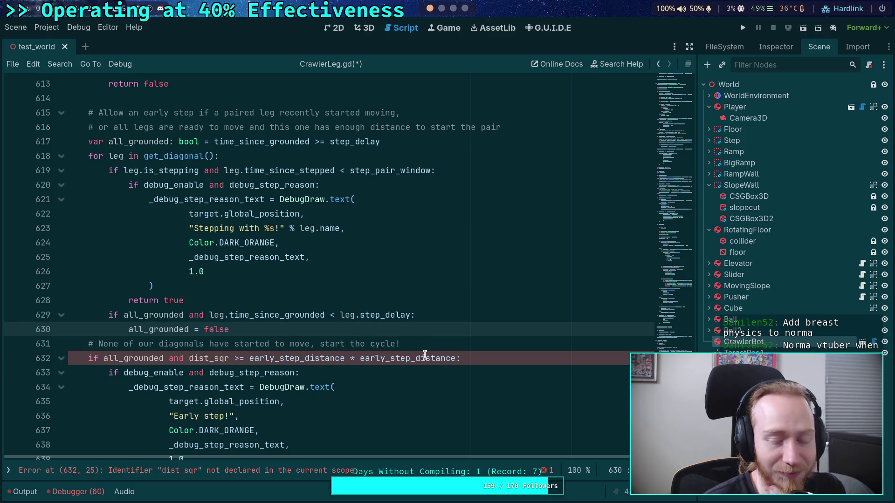
pyautogui.click(475, 354)
pyautogui.scroll(-3, 475, 352)
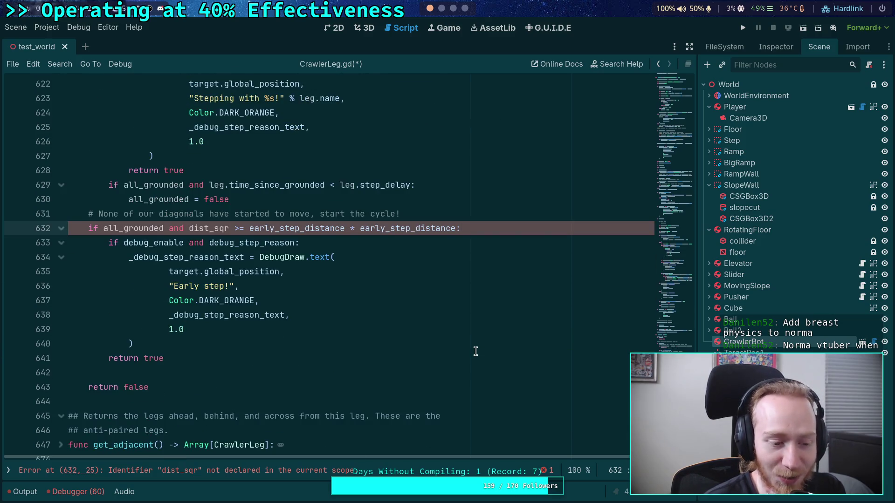
pyautogui.click(192, 370)
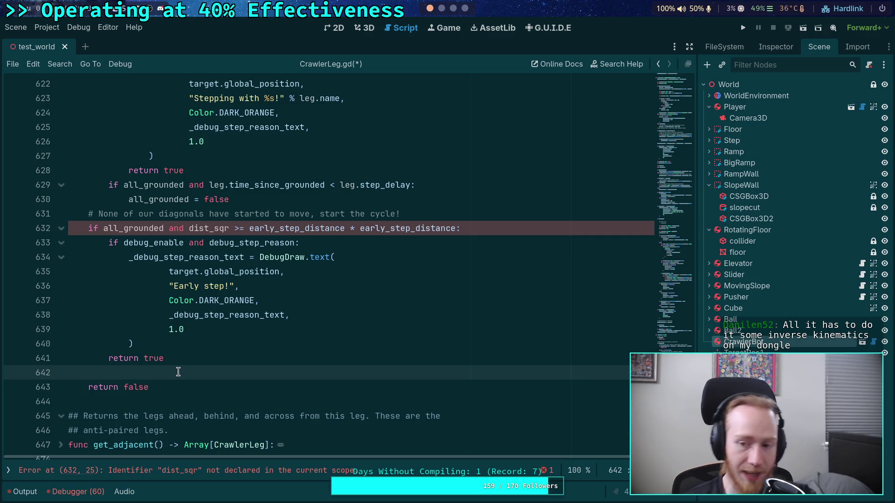
pyautogui.click(181, 344)
pyautogui.scroll(2, 410, 304)
pyautogui.scroll(-2, 411, 304)
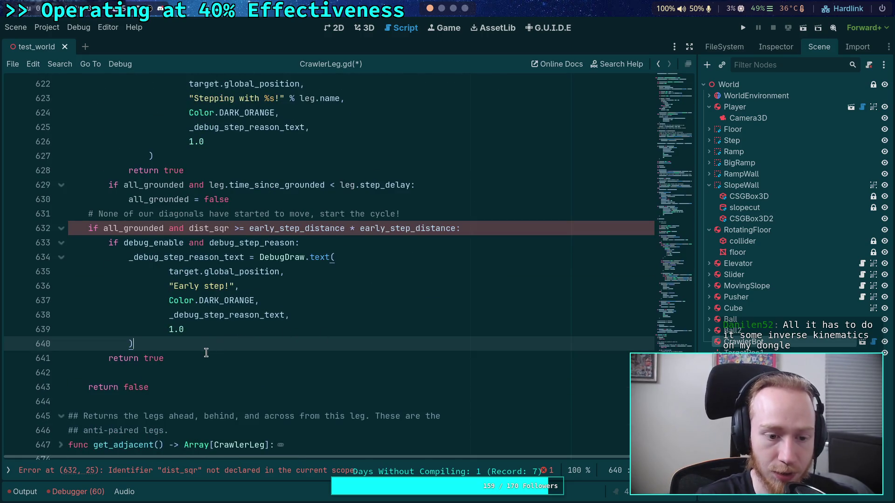
pyautogui.scroll(6, 208, 351)
pyautogui.scroll(4, 210, 344)
pyautogui.scroll(4, 217, 344)
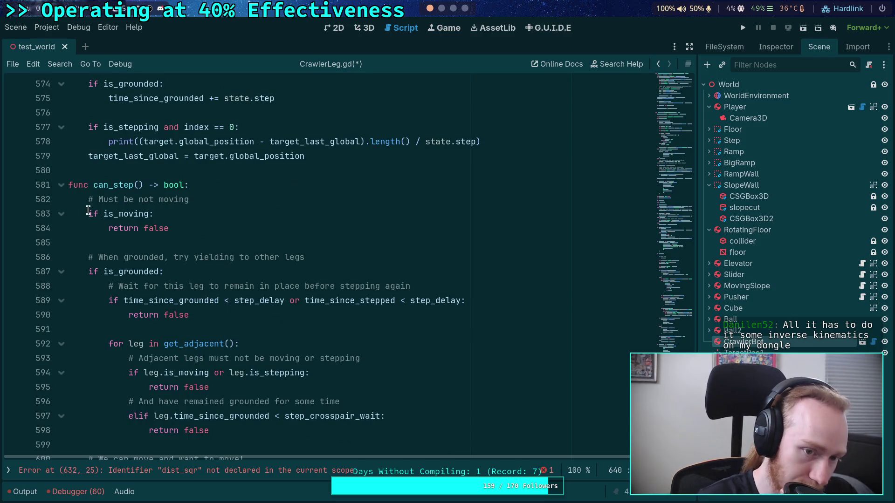
# Overwrite the can_step name in its func declaration with can_start_step
pyautogui.scroll(4, 168, 244)
pyautogui.scroll(-5, 168, 244)
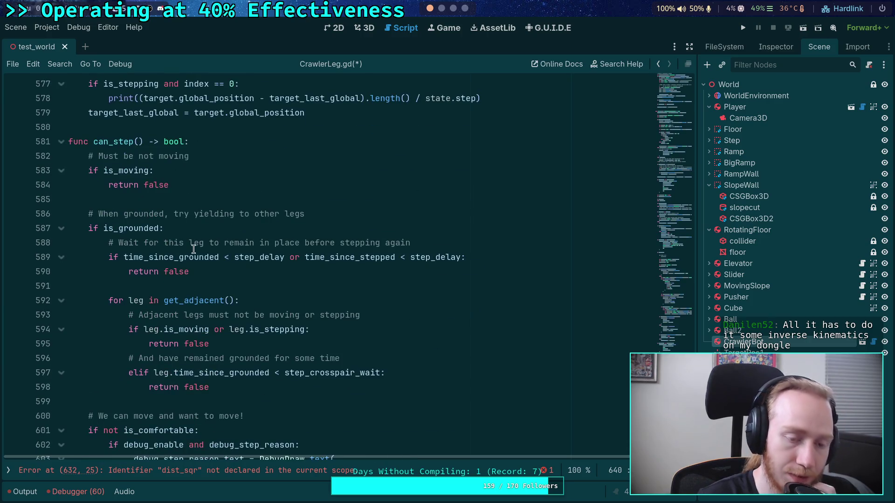
pyautogui.doubleClick(115, 142)
pyautogui.scroll(4, 295, 279)
pyautogui.scroll(-4, 256, 304)
pyautogui.click(97, 141)
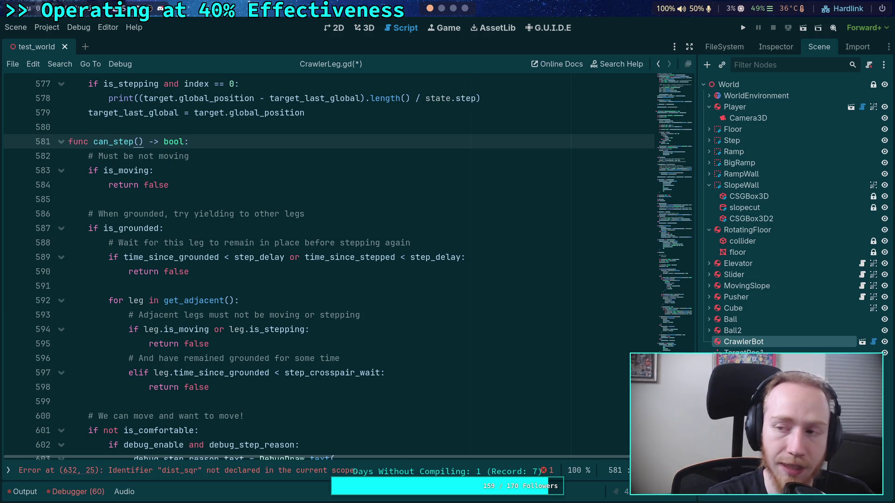
pyautogui.doubleClick(96, 144)
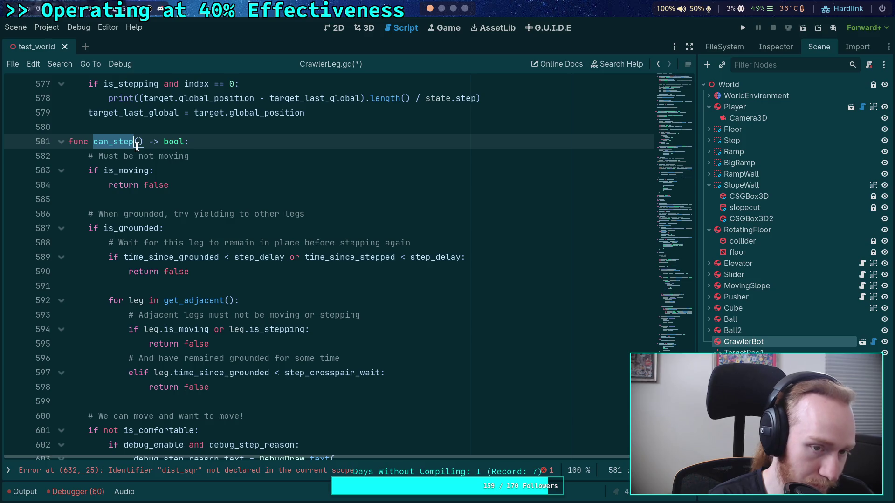
pyautogui.write('can_s')
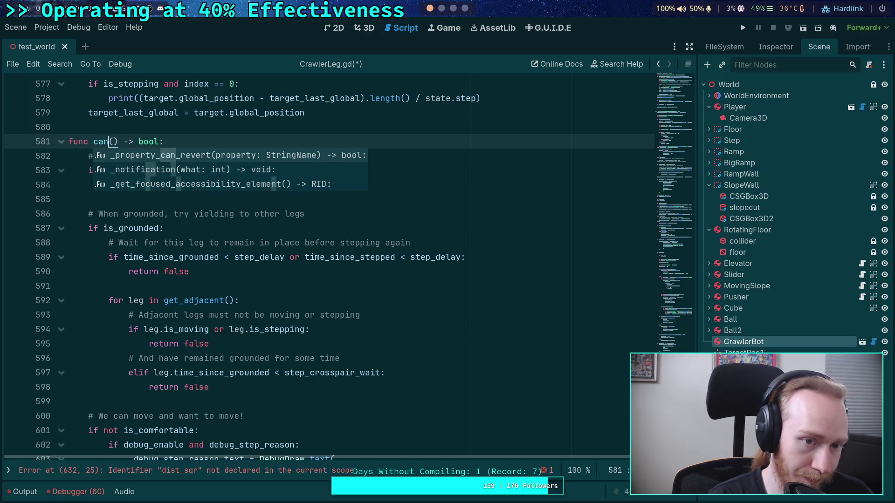
pyautogui.write('tart_step')
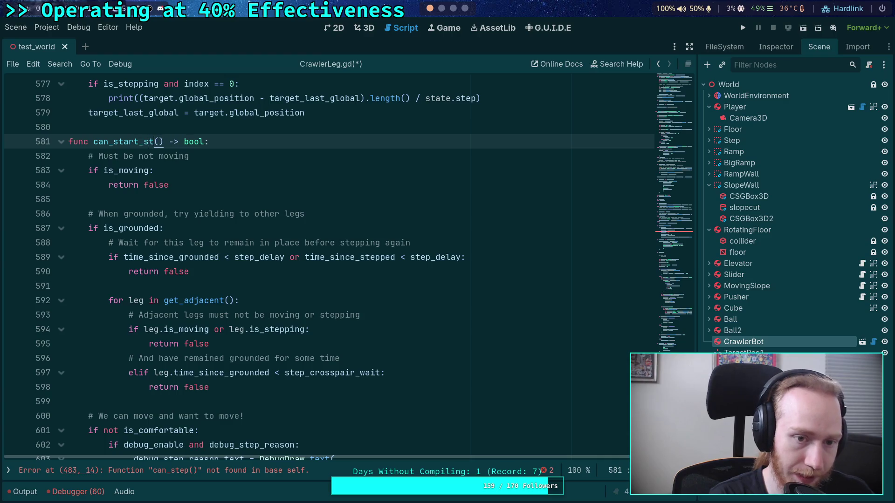
pyautogui.click(199, 199)
pyautogui.scroll(-1, 210, 205)
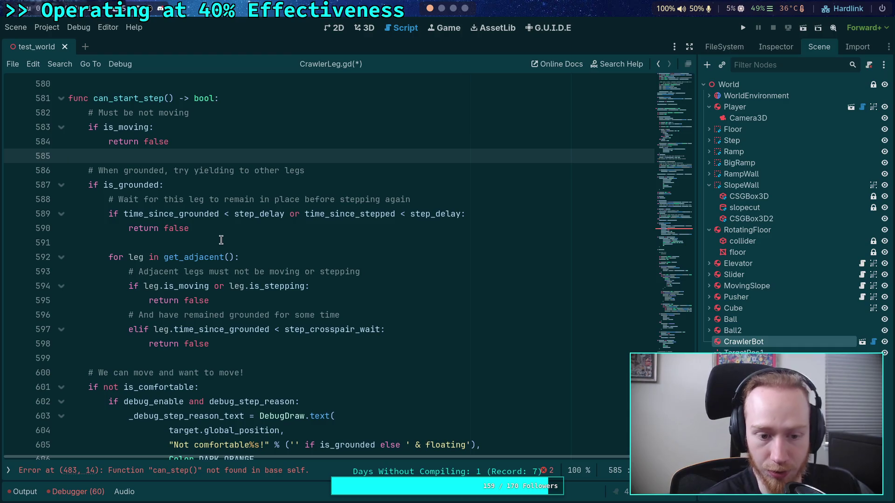
pyautogui.scroll(-4, 221, 240)
pyautogui.scroll(2, 241, 263)
pyautogui.scroll(4, 241, 264)
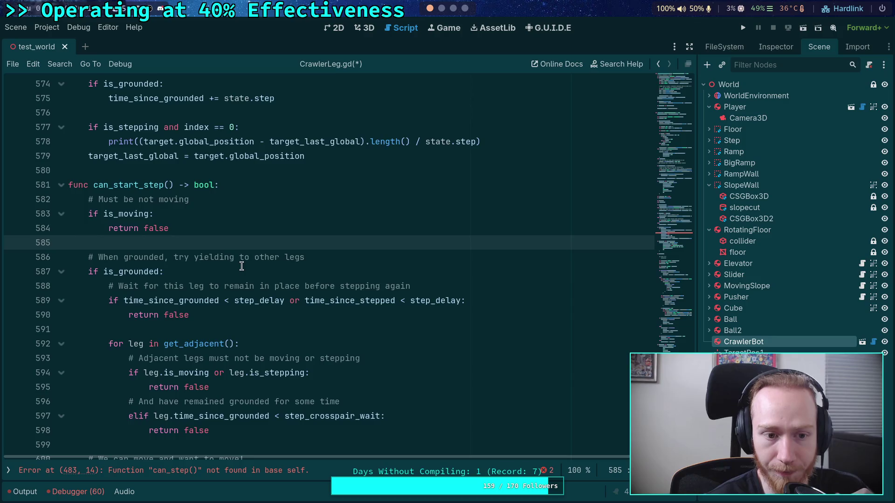
pyautogui.scroll(-11, 242, 265)
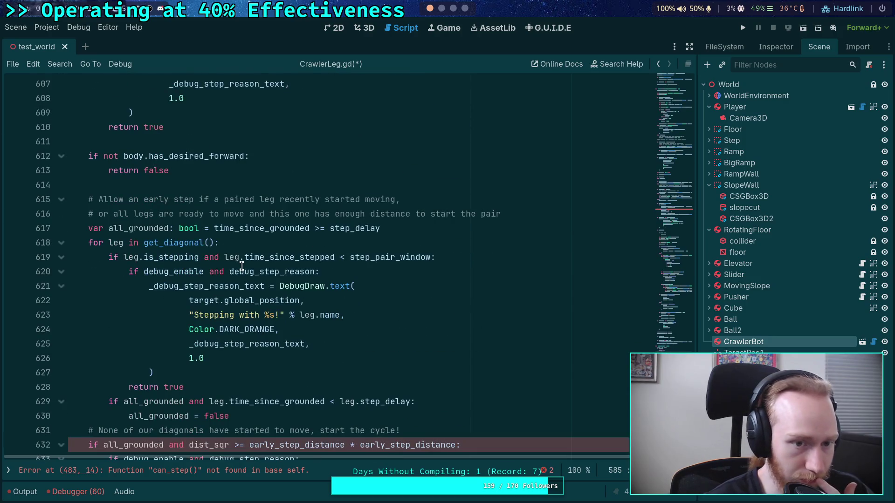
pyautogui.scroll(5, 241, 265)
pyautogui.scroll(-4, 209, 286)
pyautogui.scroll(-4, 209, 286)
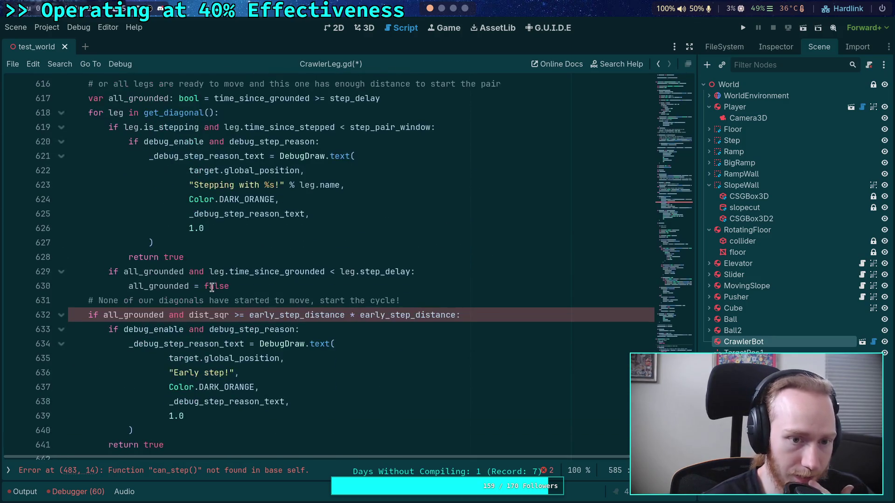
pyautogui.scroll(15, 165, 265)
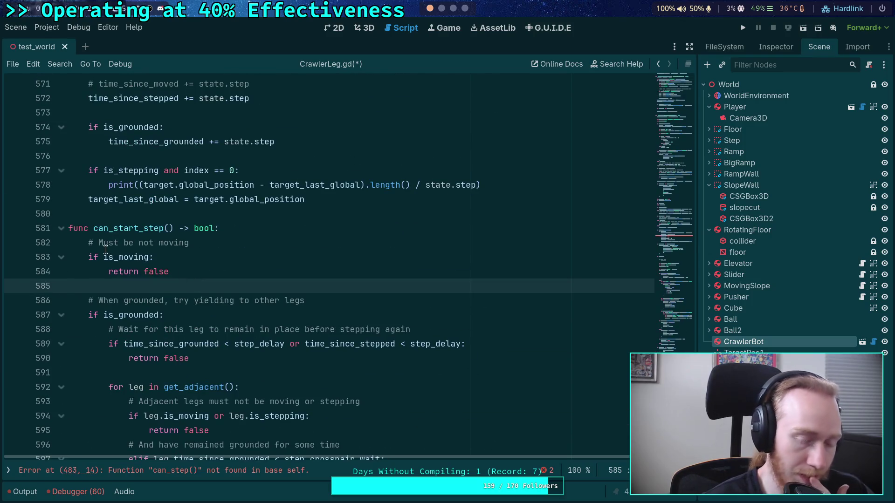
pyautogui.click(83, 240)
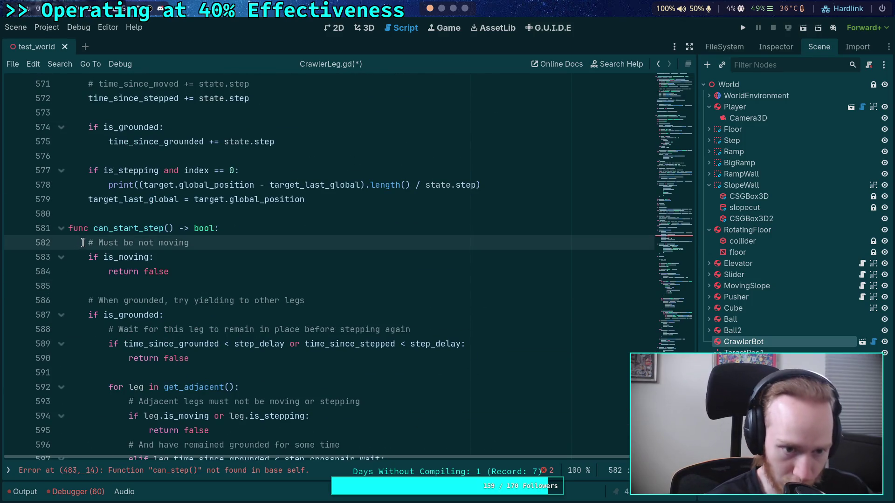
pyautogui.scroll(14, 259, 254)
pyautogui.scroll(20, 260, 257)
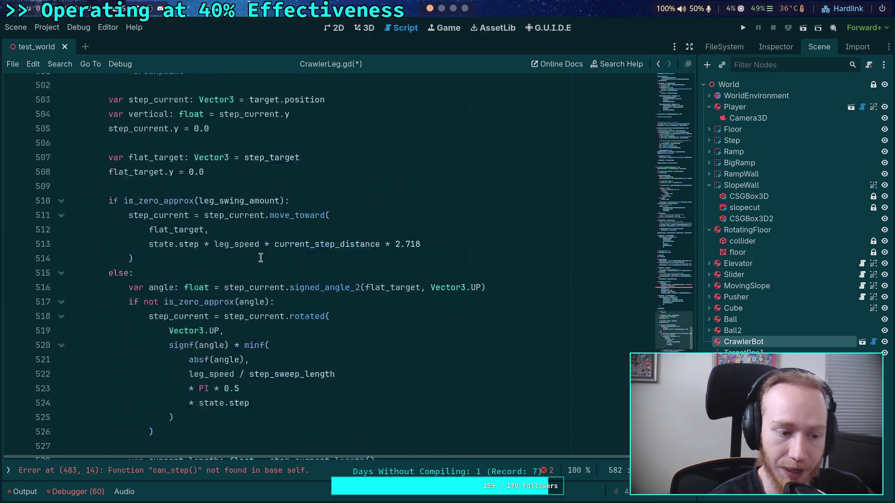
pyautogui.scroll(17, 348, 295)
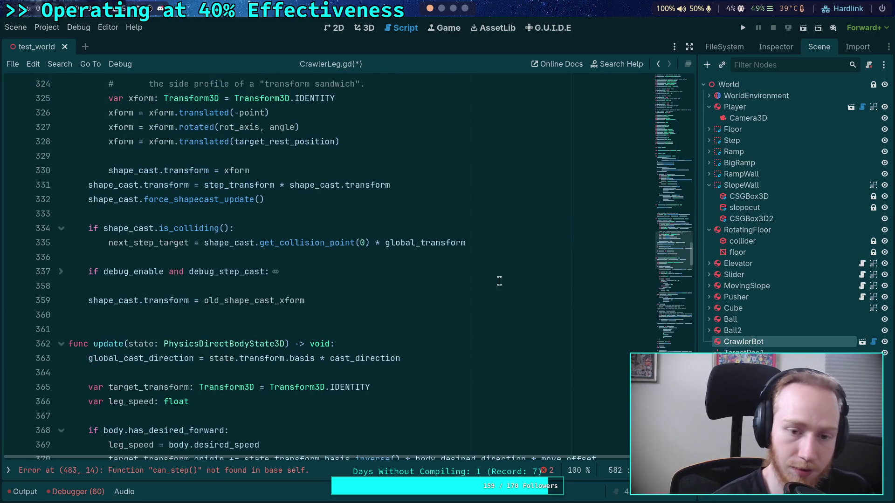
pyautogui.scroll(-20, 457, 294)
pyautogui.scroll(-20, 460, 301)
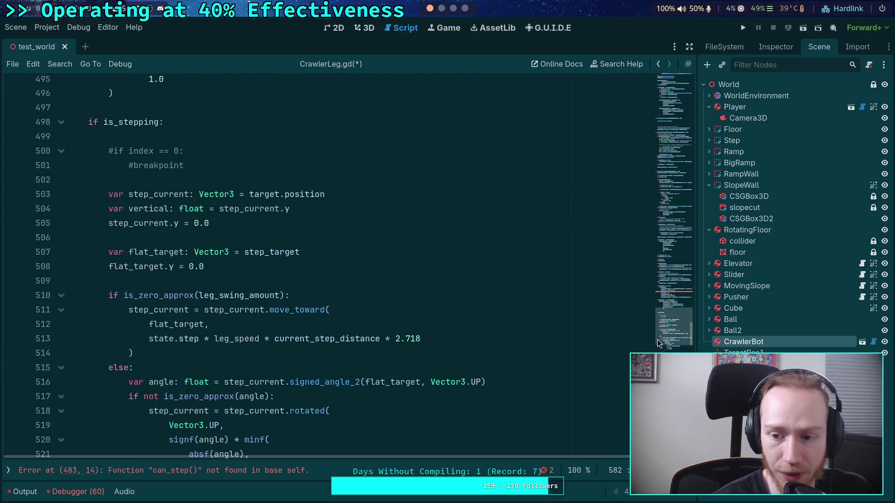
pyautogui.scroll(-2, 360, 391)
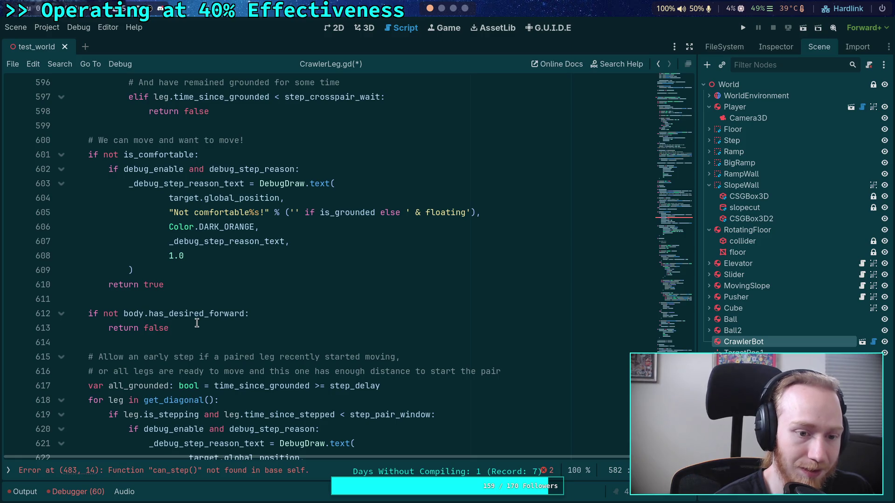
pyautogui.scroll(6, 196, 323)
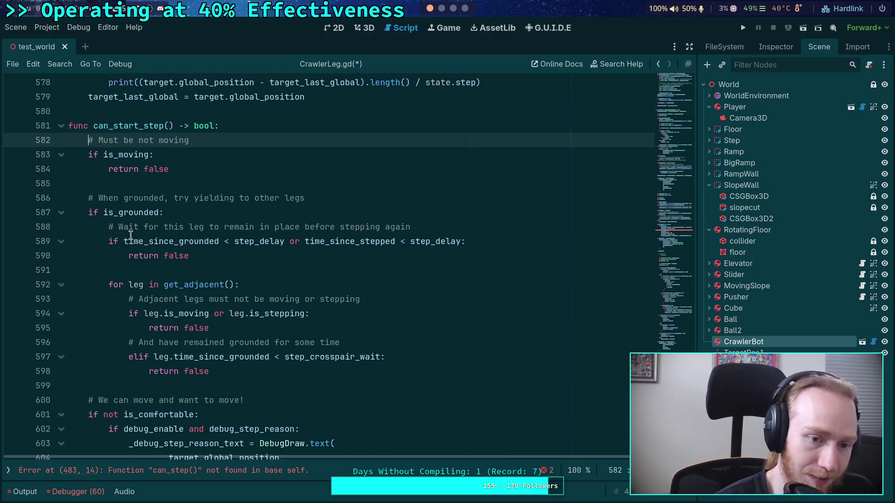
pyautogui.doubleClick(113, 173)
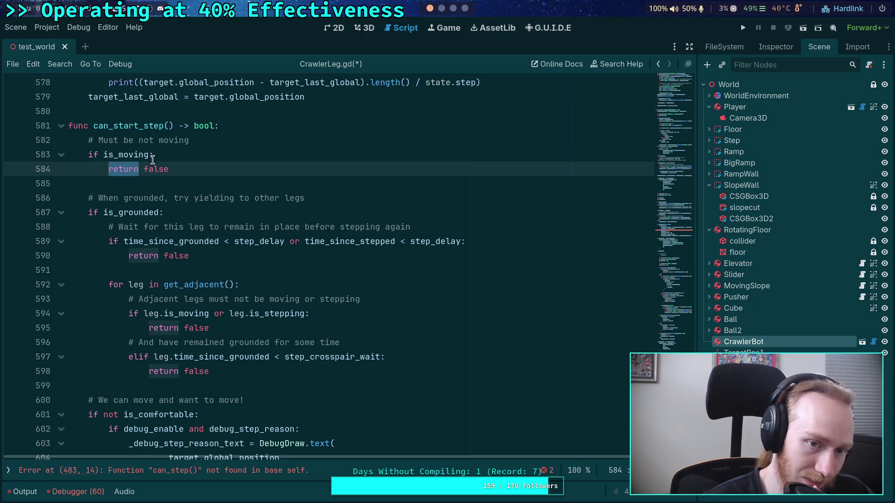
pyautogui.scroll(-8, 225, 258)
pyautogui.scroll(-5, 225, 257)
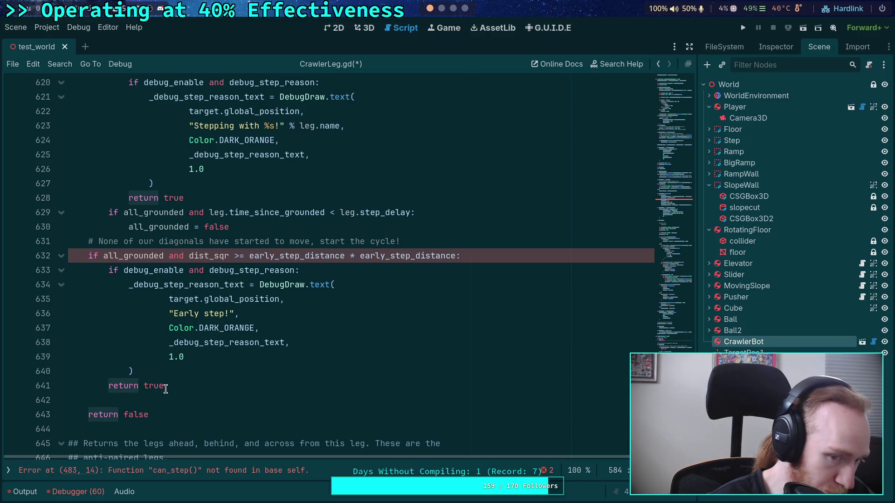
pyautogui.moveTo(177, 388)
pyautogui.mouseDown()
pyautogui.moveTo(100, 296)
pyautogui.moveTo(88, 242)
pyautogui.mouseUp()
pyautogui.scroll(2, 249, 326)
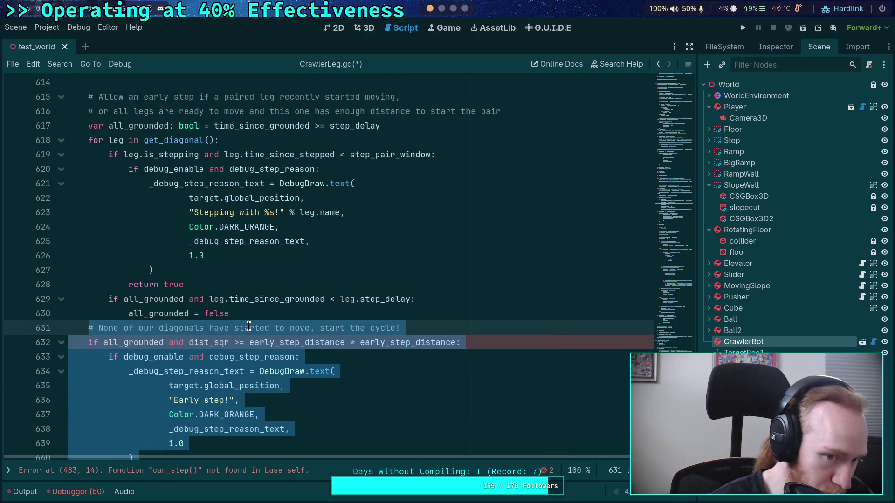
pyautogui.doubleClick(150, 313)
pyautogui.scroll(1, 127, 272)
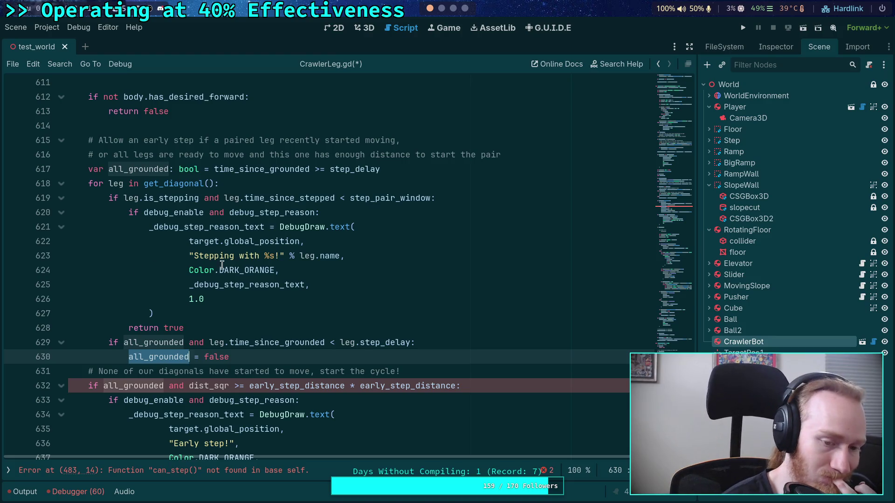
pyautogui.scroll(4, 260, 287)
pyautogui.scroll(19, 260, 287)
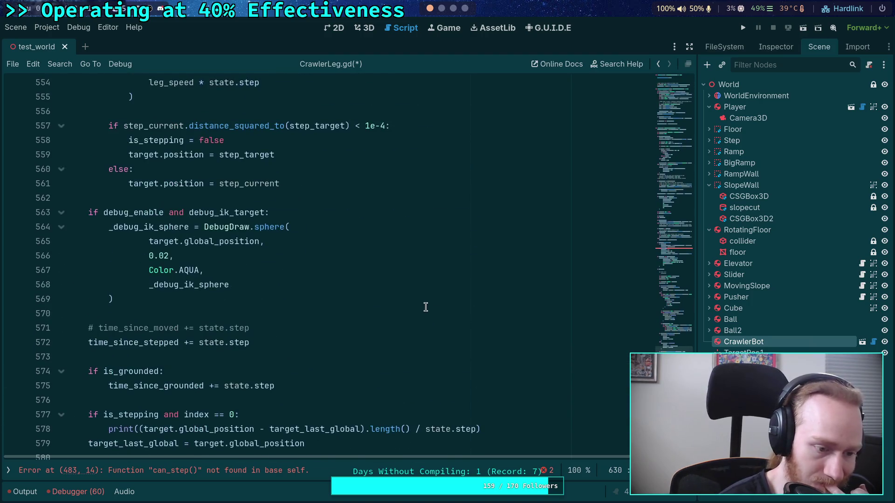
pyautogui.scroll(20, 426, 307)
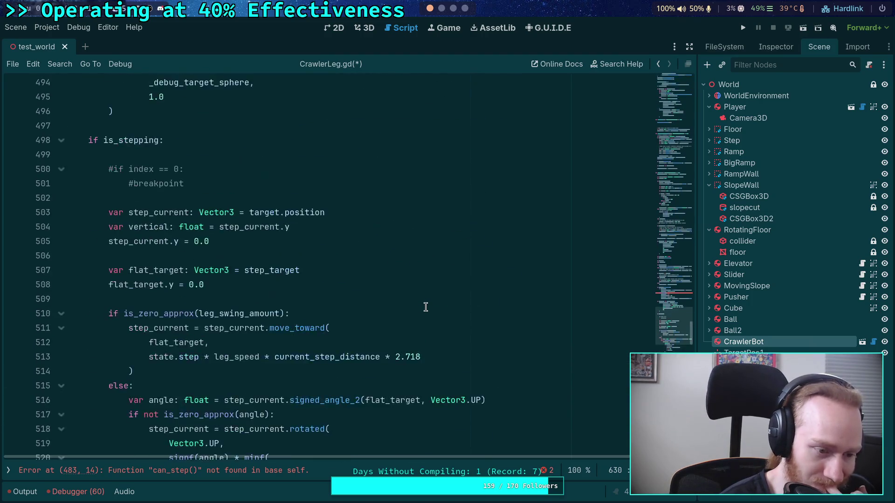
pyautogui.scroll(5, 426, 307)
pyautogui.scroll(20, 426, 307)
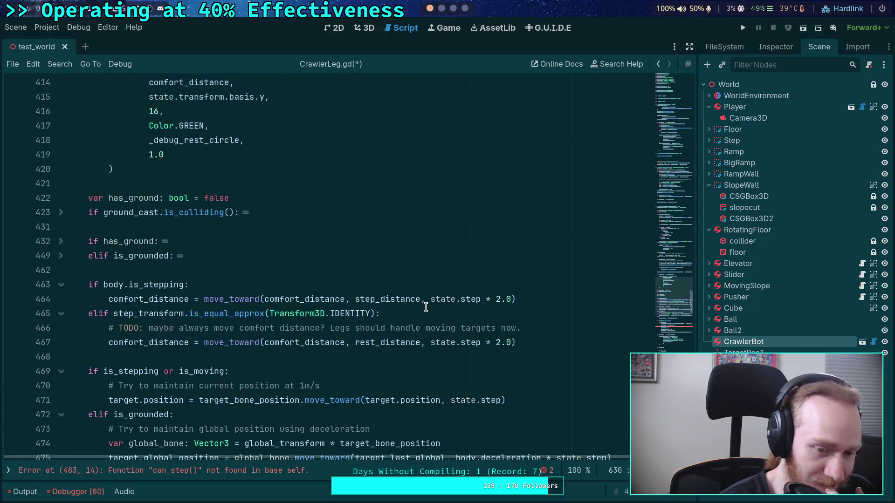
pyautogui.scroll(20, 426, 307)
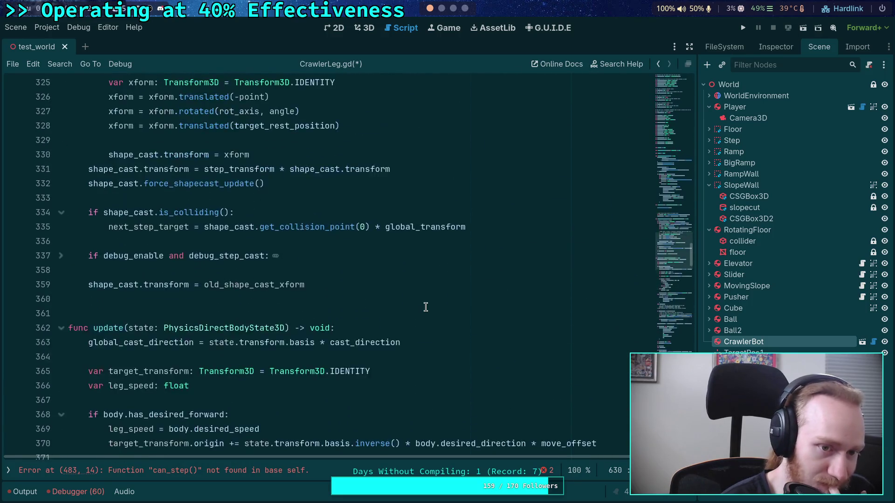
pyautogui.scroll(-4, 426, 306)
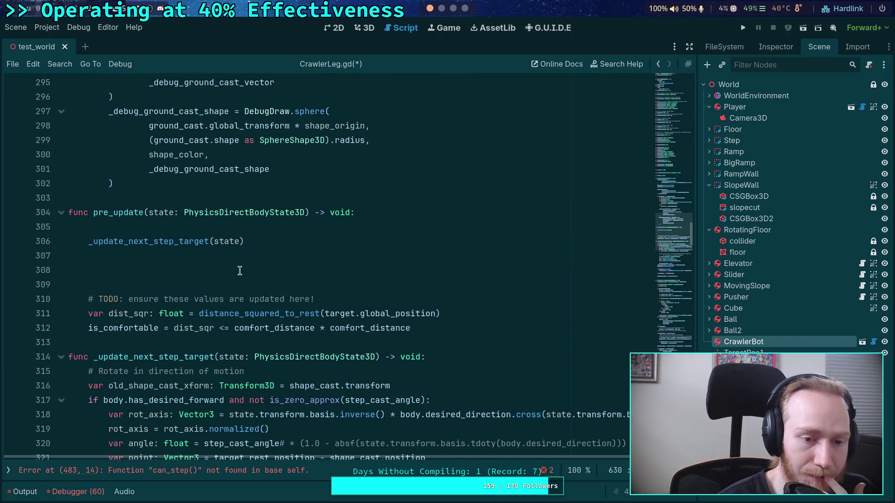
pyautogui.click(259, 266)
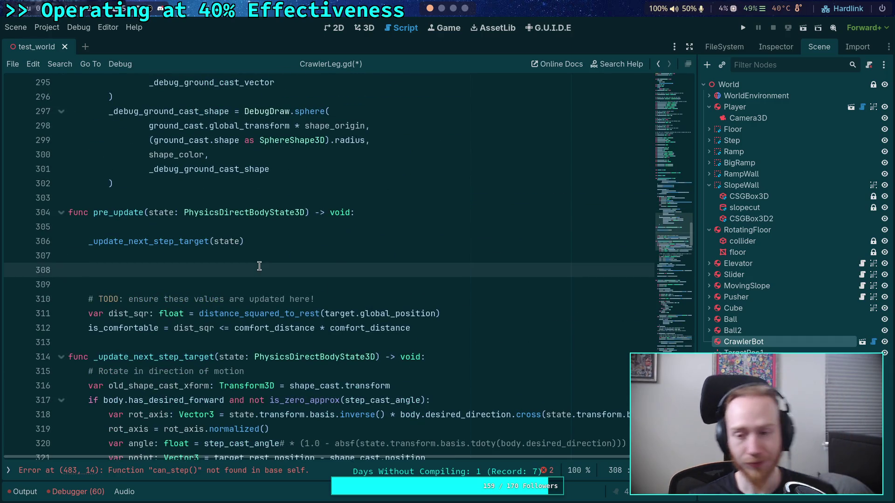